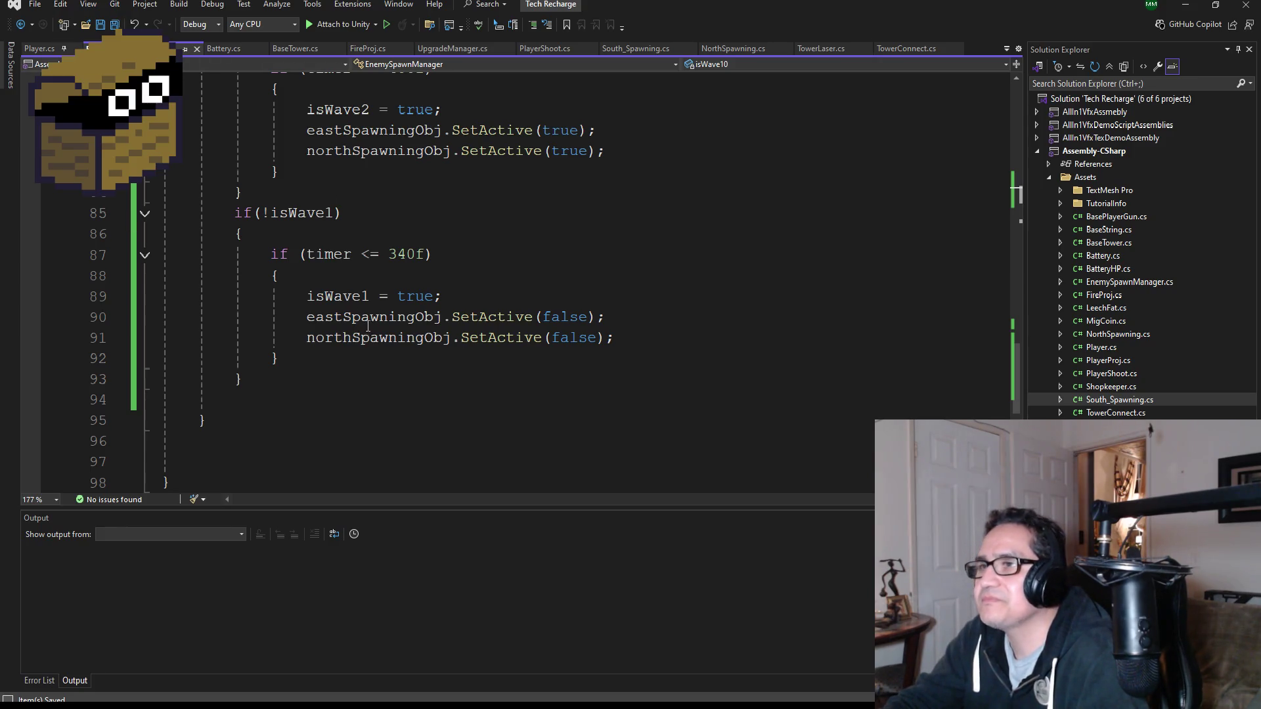
- Review the wave timing comments: West Spawning start, Wave 4 end, Wave 5 end, BOSS Wave
{"action": "scroll", "coordinate": [368, 327], "scroll_direction": "up", "scroll_amount": 20}
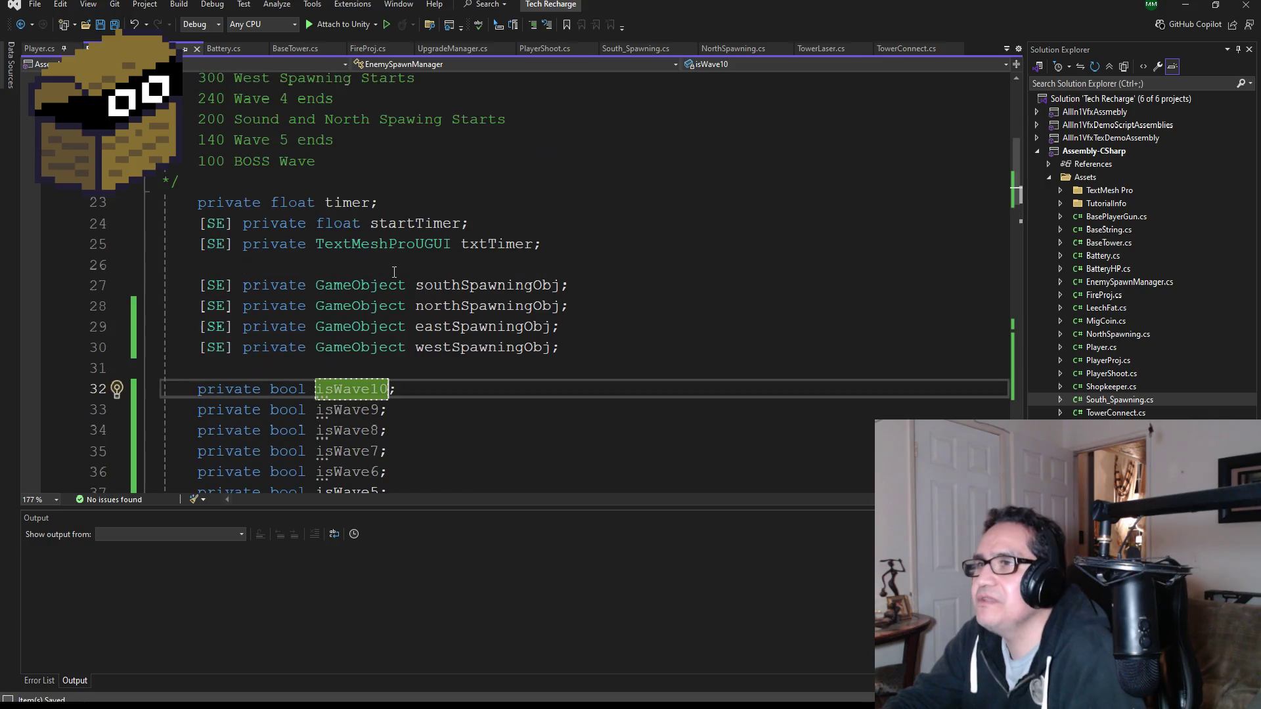
{"action": "scroll", "coordinate": [394, 271], "scroll_direction": "up", "scroll_amount": 2}
{"action": "left_click", "coordinate": [272, 204]}
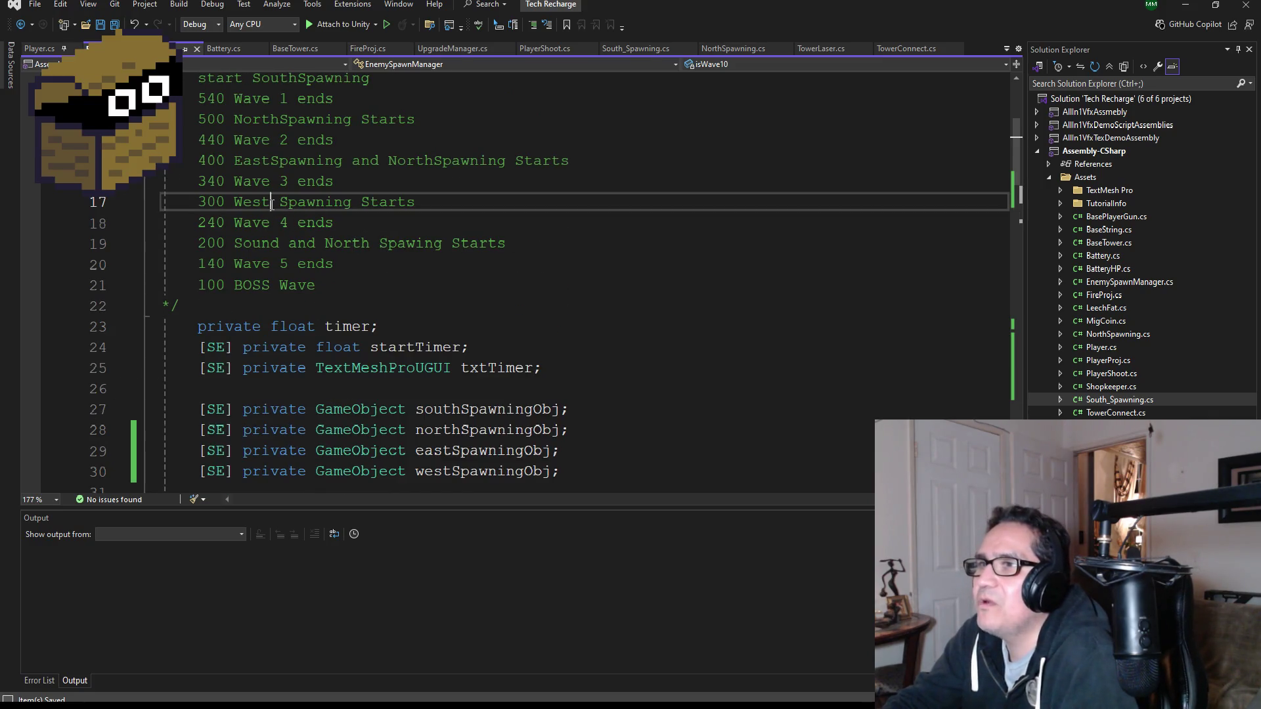
{"action": "left_click", "coordinate": [261, 224]}
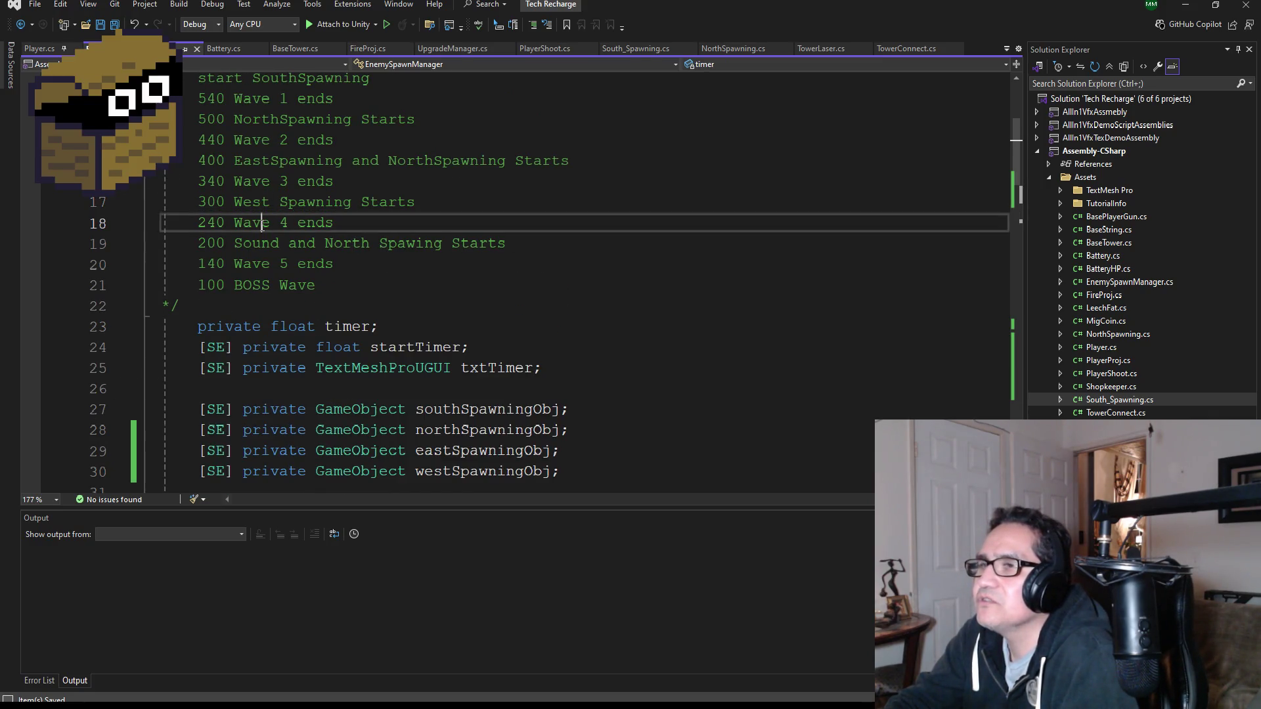
{"action": "left_click", "coordinate": [261, 247]}
{"action": "left_click", "coordinate": [259, 267]}
{"action": "left_click", "coordinate": [253, 285]}
{"action": "scroll", "coordinate": [424, 407], "scroll_direction": "down", "scroll_amount": 12}
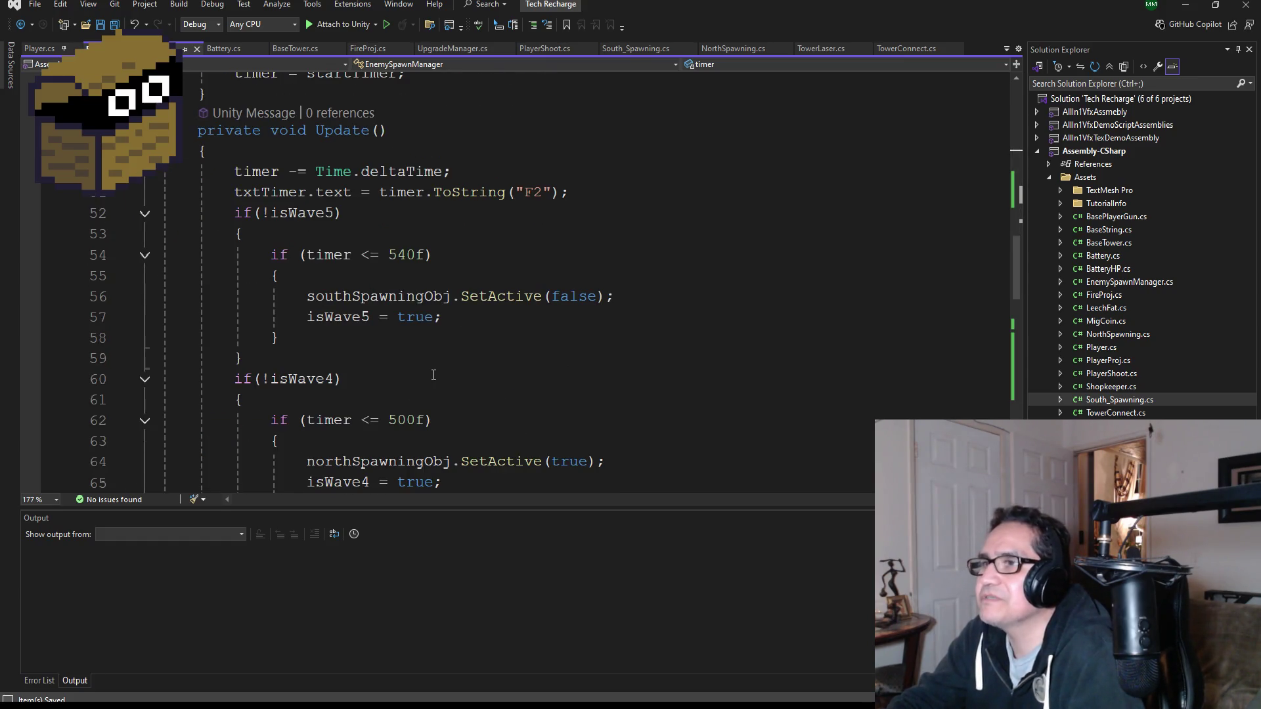
{"action": "scroll", "coordinate": [342, 259], "scroll_direction": "down", "scroll_amount": 2}
{"action": "scroll", "coordinate": [342, 260], "scroll_direction": "up", "scroll_amount": 2}
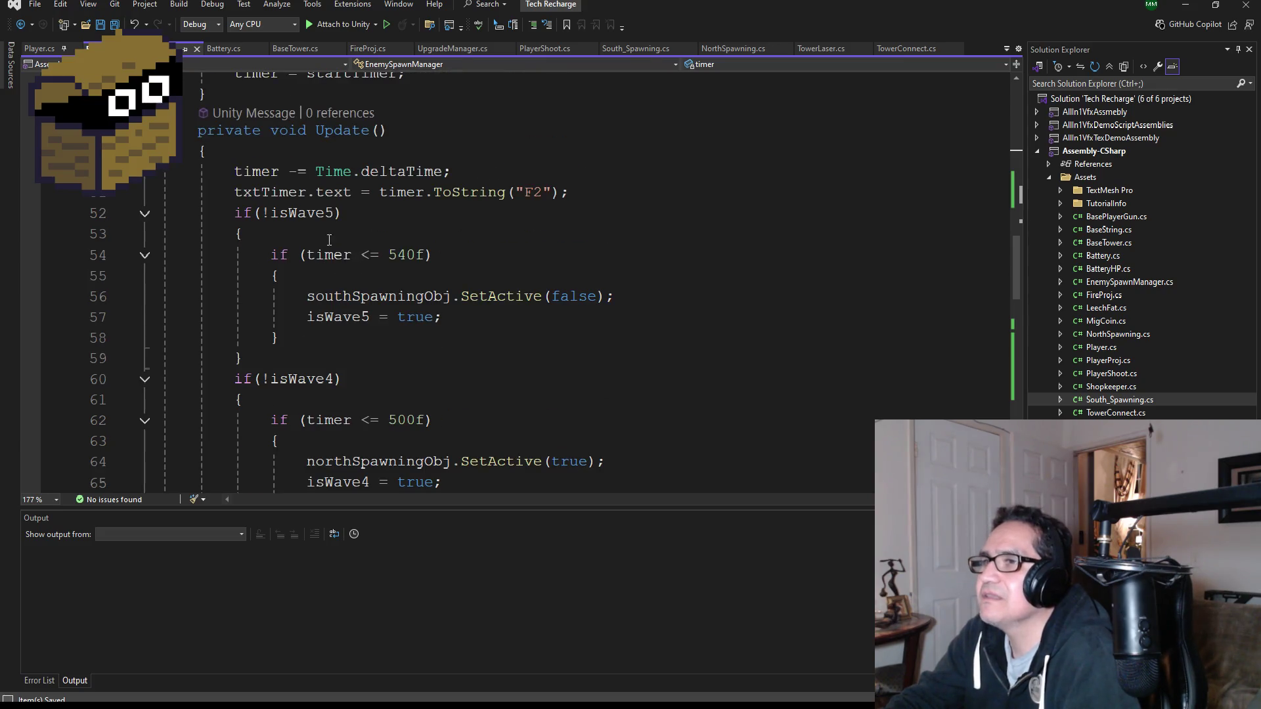
- Rename isWave5 to isWave10 in its Update() check and assignment
{"action": "left_click", "coordinate": [302, 213]}
{"action": "key", "text": "BackSpace"}
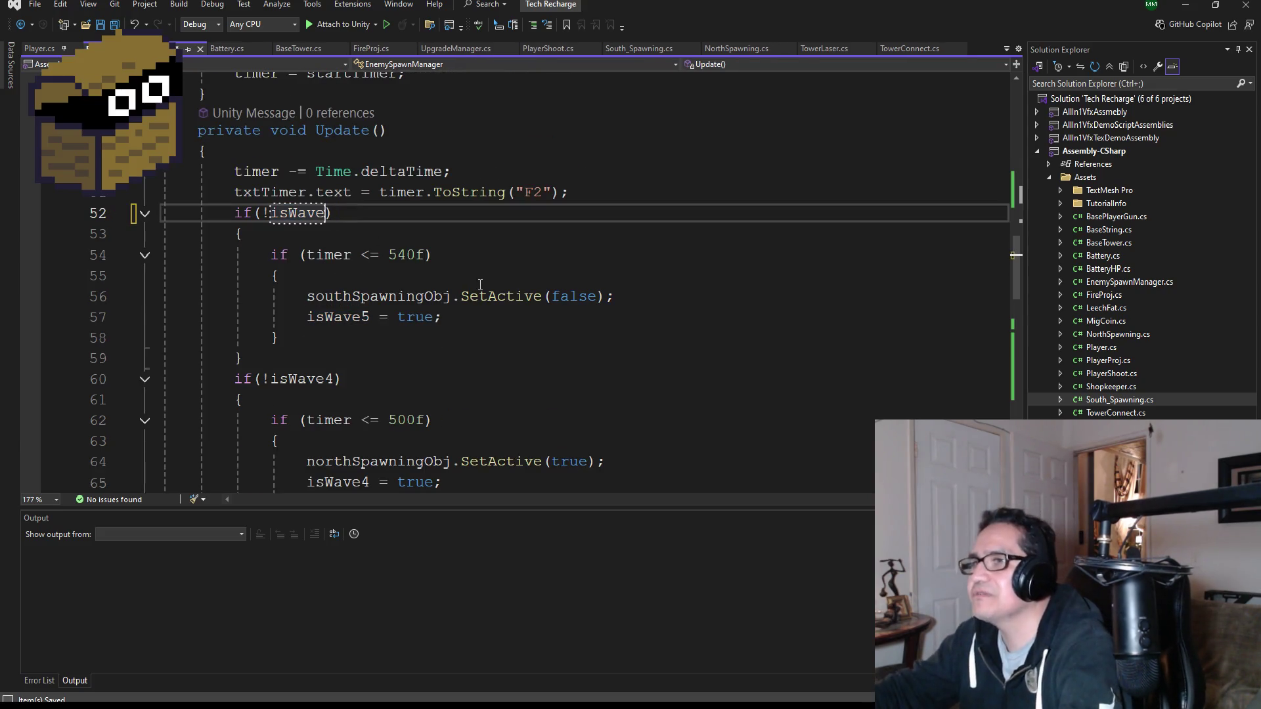
{"action": "type", "text": "10"}
{"action": "key", "text": "Down"}
{"action": "key", "text": "Down"}
{"action": "key", "text": "Down"}
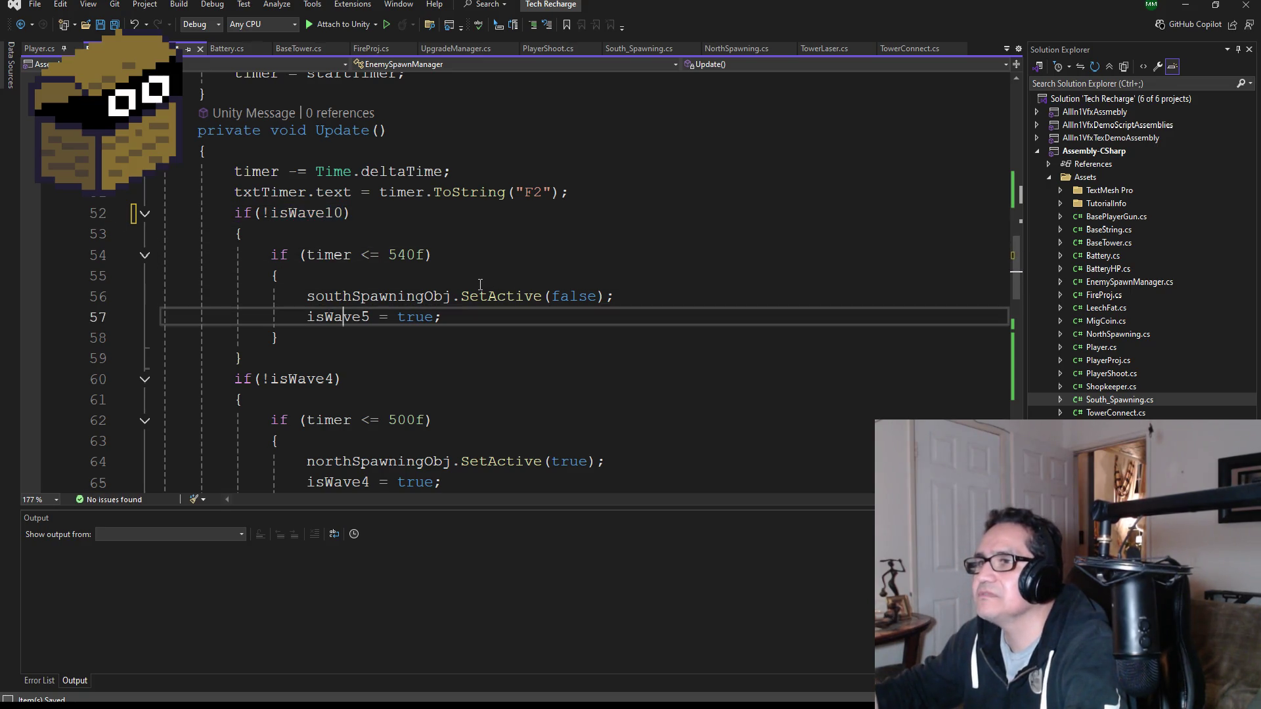
{"action": "key", "text": "ctrl+w"}
{"action": "type", "text": "isWave10"}
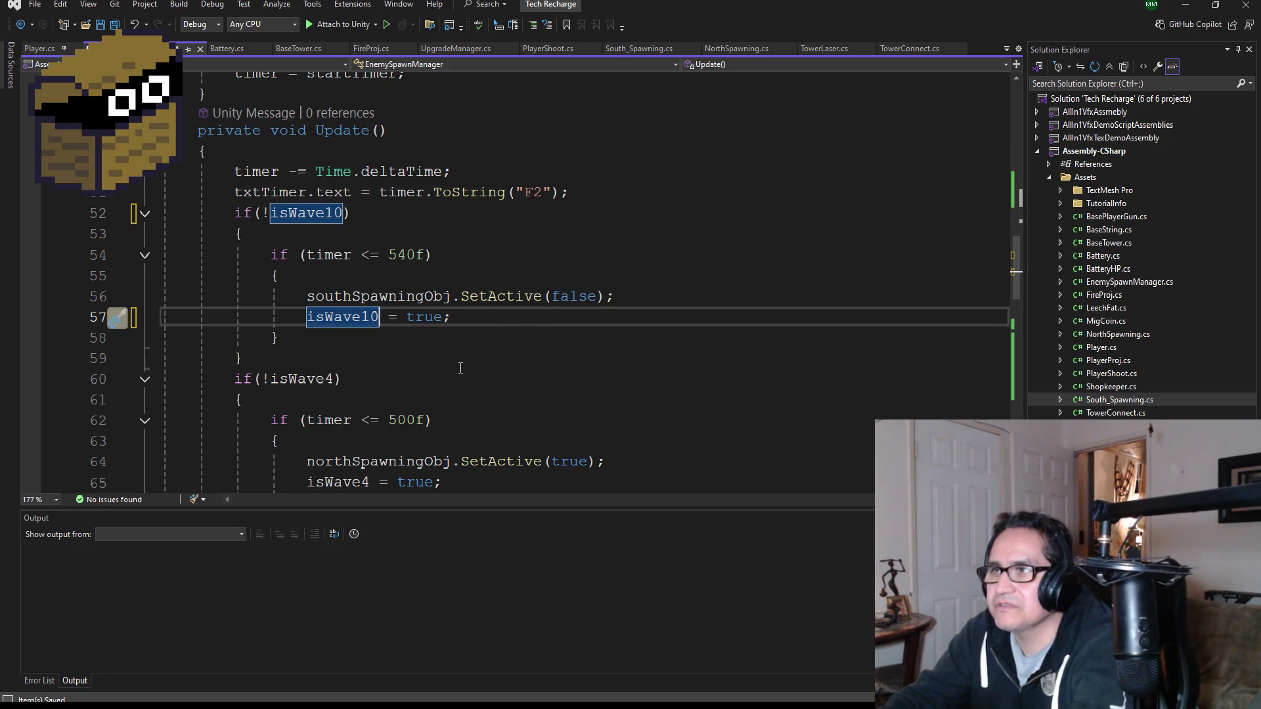
- Rename isWave4 to isWave9 on lines 60 and 65
{"action": "scroll", "coordinate": [523, 344], "scroll_direction": "down", "scroll_amount": 2}
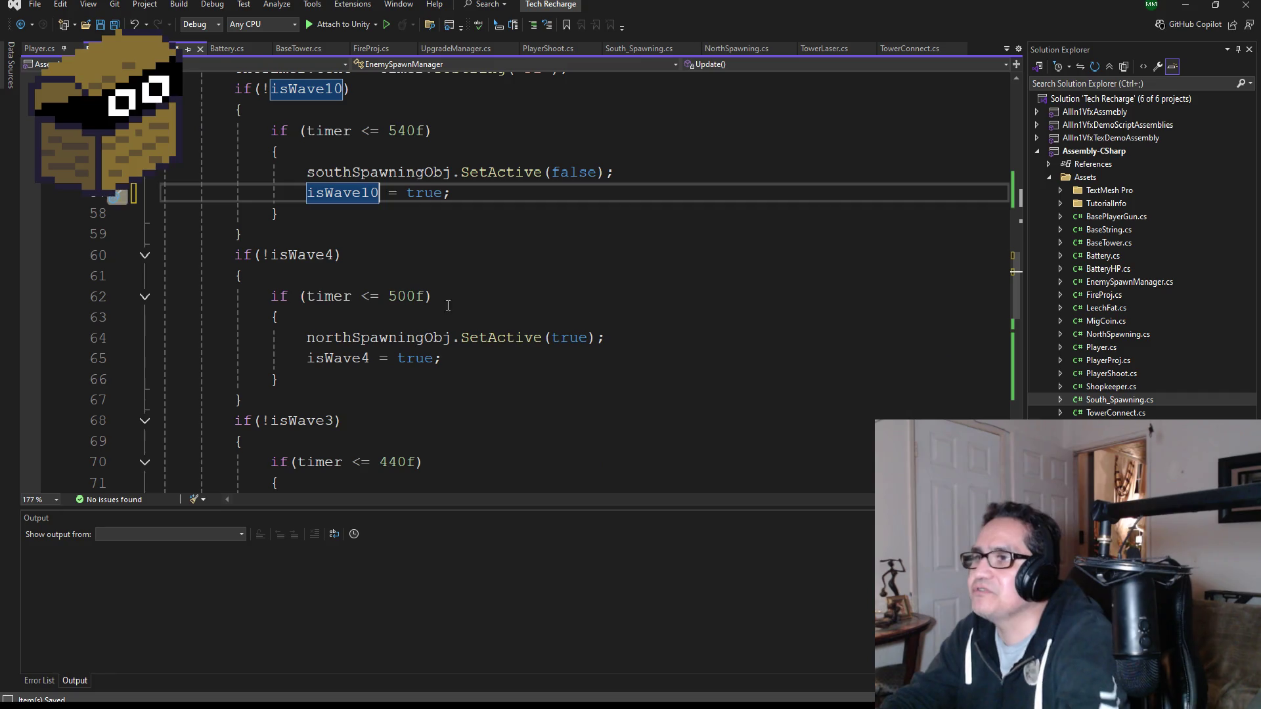
{"action": "left_click", "coordinate": [337, 261]}
{"action": "key", "text": "BackSpace"}
{"action": "type", "text": "9"}
{"action": "key", "text": "Down"}
{"action": "key", "text": "Down"}
{"action": "key", "text": "Down"}
{"action": "key", "text": "BackSpace"}
{"action": "type", "text": "9"}
- Rename isWave3 to isWave8 on lines 68 and 73
{"action": "scroll", "coordinate": [379, 354], "scroll_direction": "down", "scroll_amount": 2}
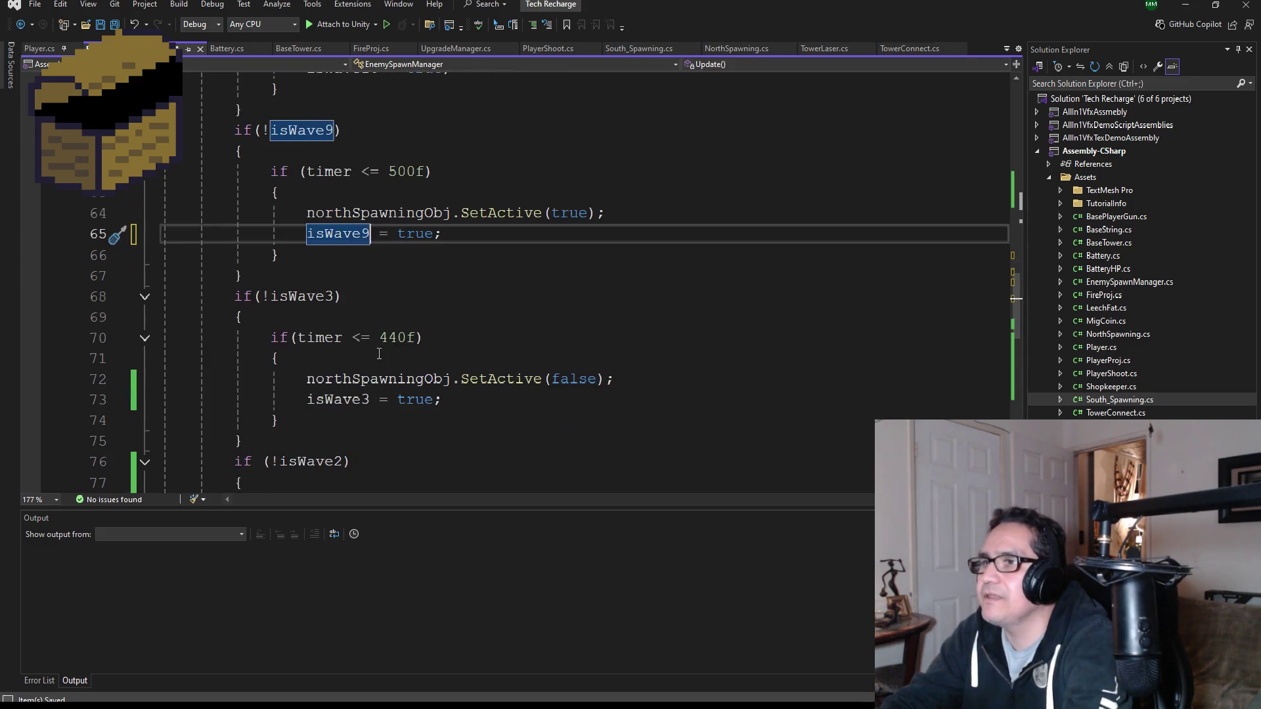
{"action": "left_click", "coordinate": [357, 303]}
{"action": "key", "text": "BackSpace"}
{"action": "type", "text": "8"}
{"action": "scroll", "coordinate": [381, 342], "scroll_direction": "down", "scroll_amount": 1}
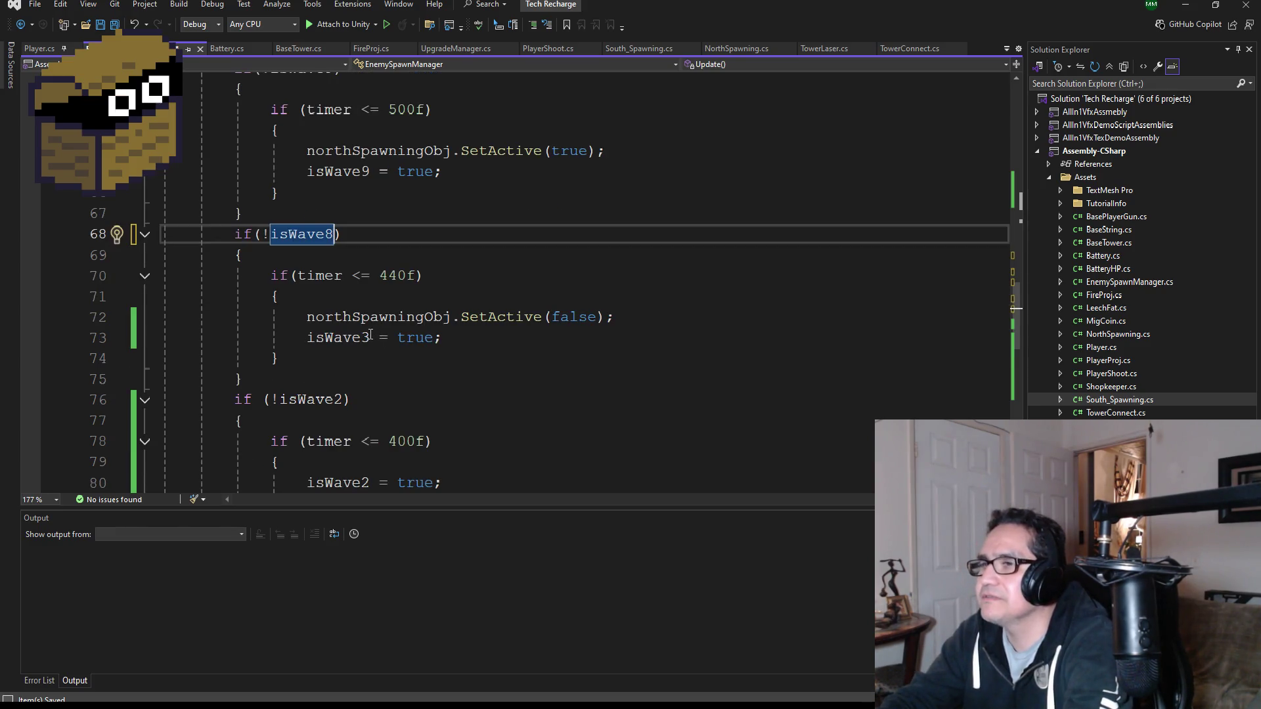
{"action": "left_click", "coordinate": [370, 337]}
{"action": "key", "text": "BackSpace"}
{"action": "type", "text": "8"}
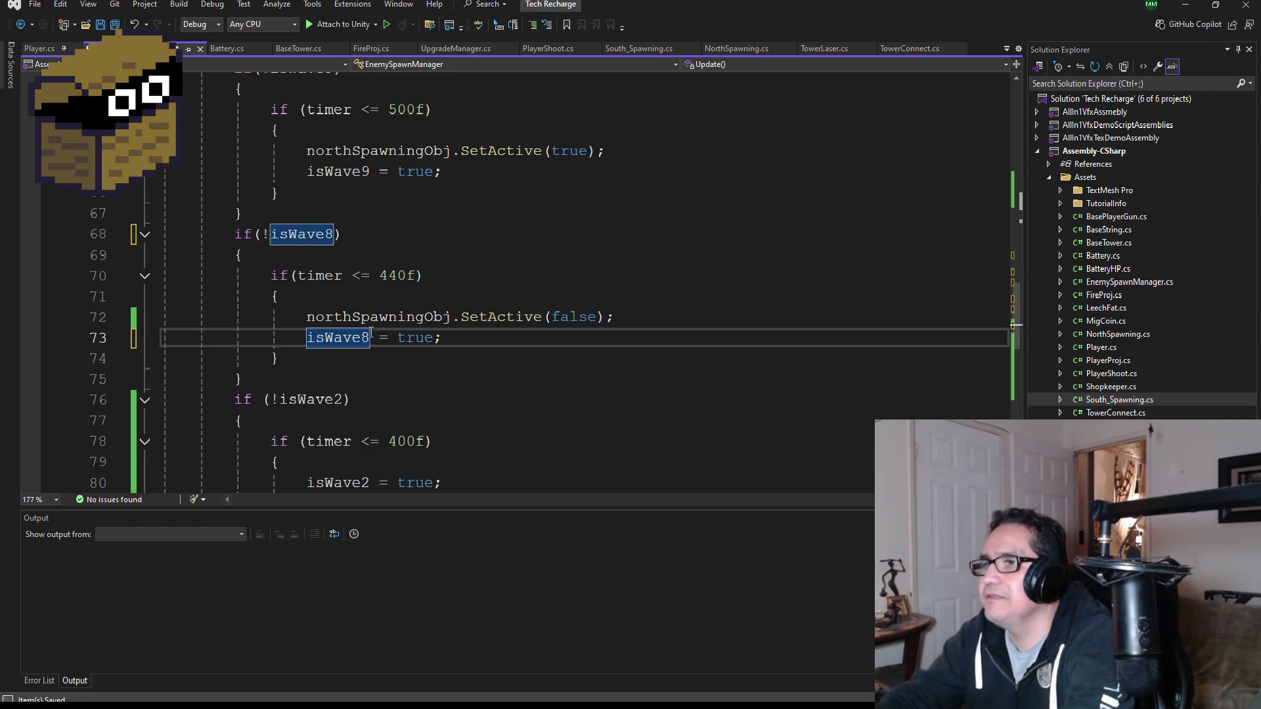
- Rename isWave2 to isWave7 on lines 76 and 80
{"action": "scroll", "coordinate": [363, 341], "scroll_direction": "down", "scroll_amount": 1}
{"action": "left_click", "coordinate": [346, 338]}
{"action": "key", "text": "BackSpace"}
{"action": "type", "text": "7"}
{"action": "key", "text": "Down"}
{"action": "key", "text": "Down"}
{"action": "key", "text": "Down"}
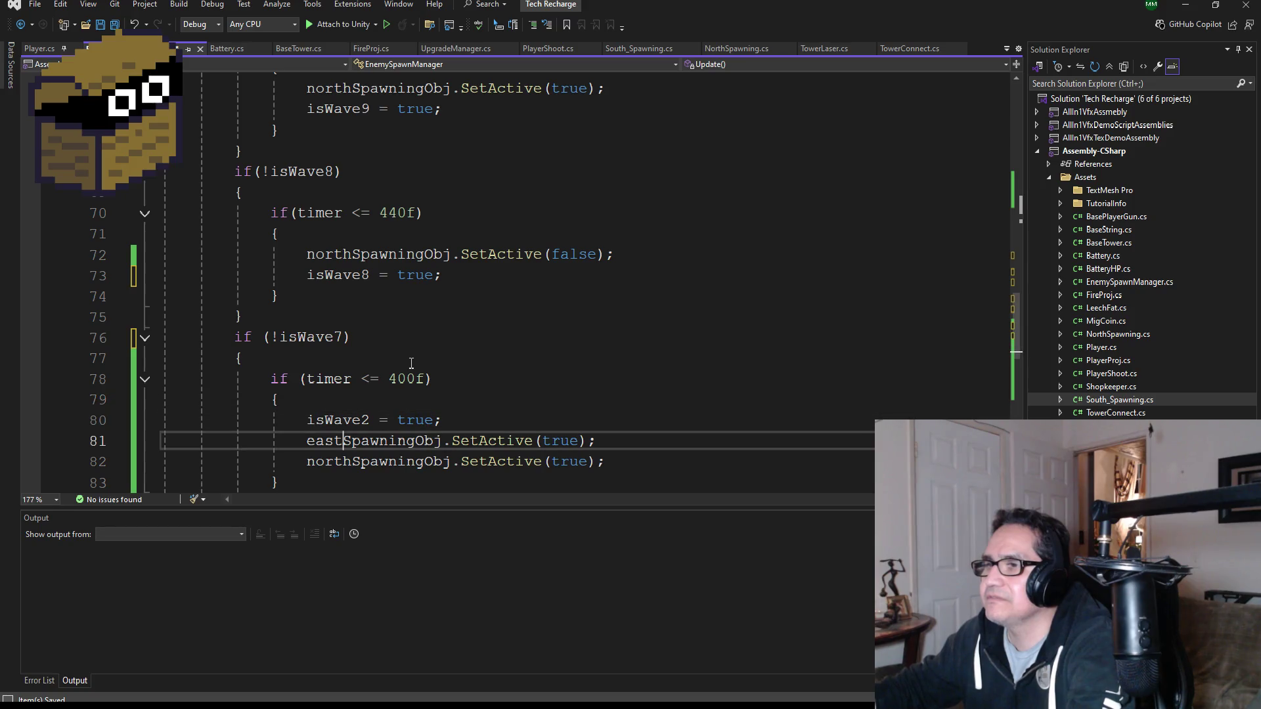
{"action": "key", "text": "Up"}
{"action": "key", "text": "Right"}
{"action": "key", "text": "BackSpace"}
{"action": "type", "text": "7"}
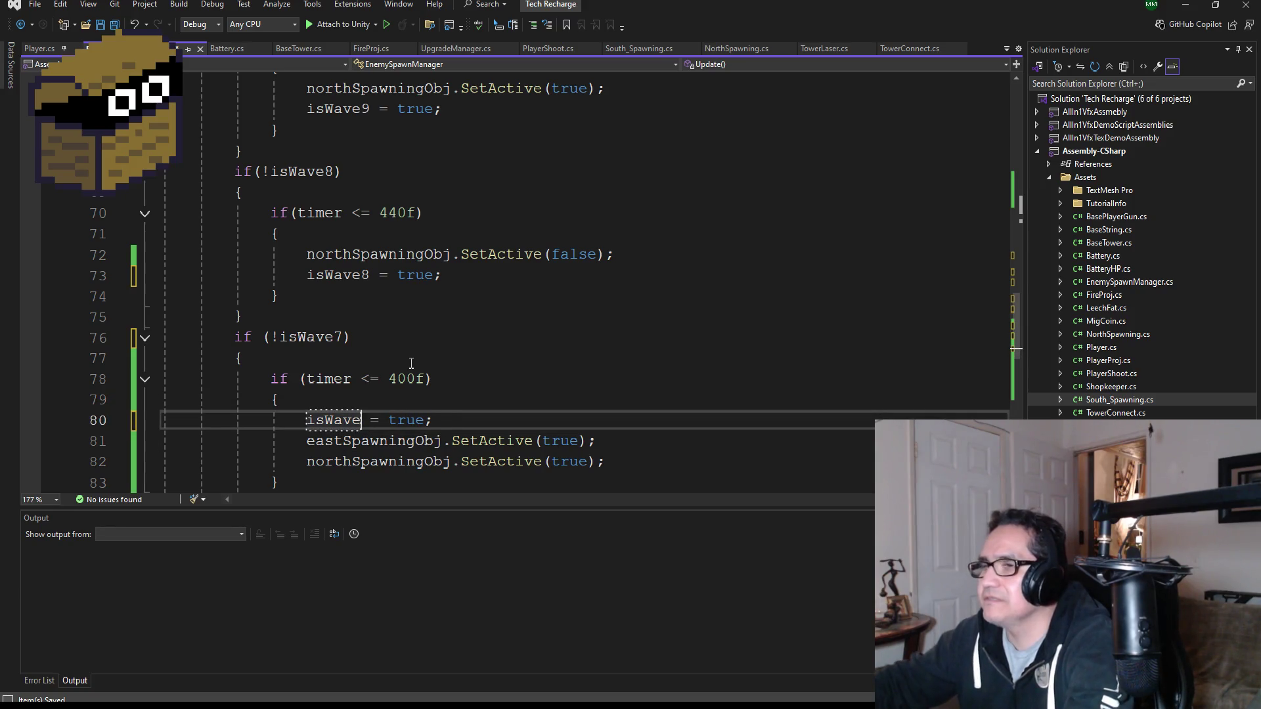
- Rename isWave1 to isWave6 on lines 85 and 89, then Save All
{"action": "scroll", "coordinate": [401, 360], "scroll_direction": "down", "scroll_amount": 3}
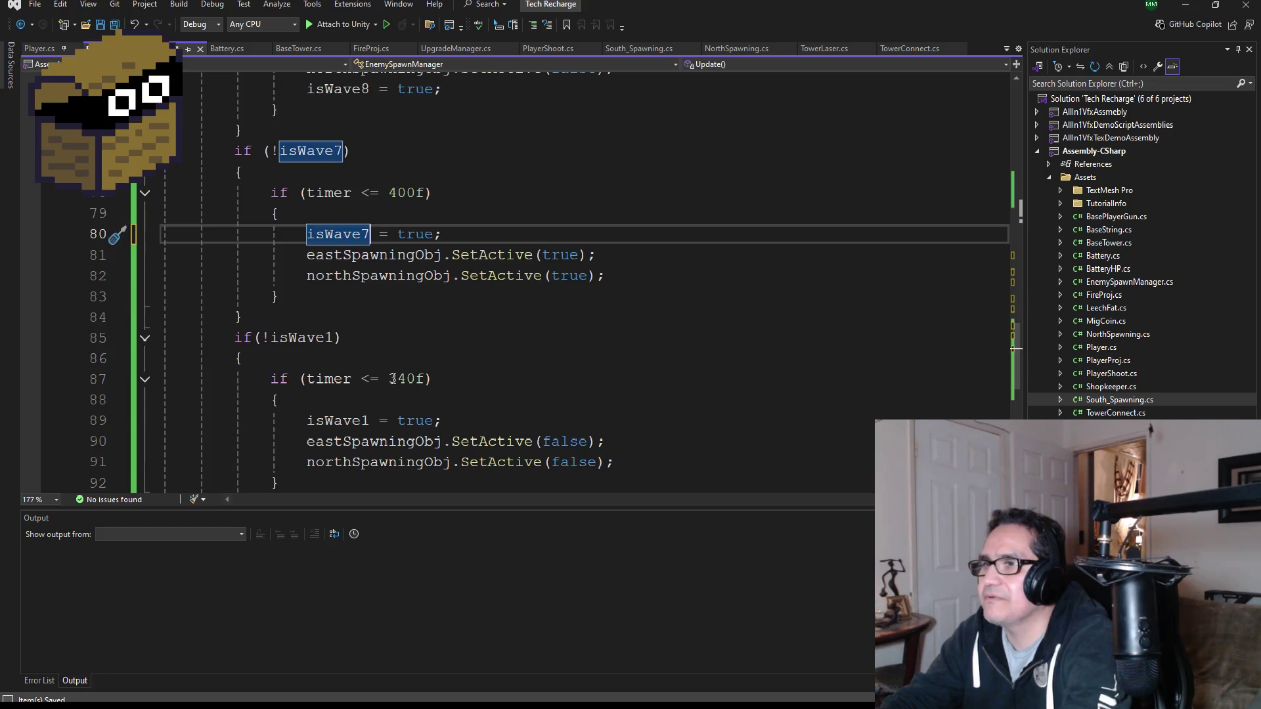
{"action": "left_click", "coordinate": [329, 342]}
{"action": "key", "text": "BackSpace"}
{"action": "type", "text": "6"}
{"action": "key", "text": "Down"}
{"action": "key", "text": "Down"}
{"action": "key", "text": "Down"}
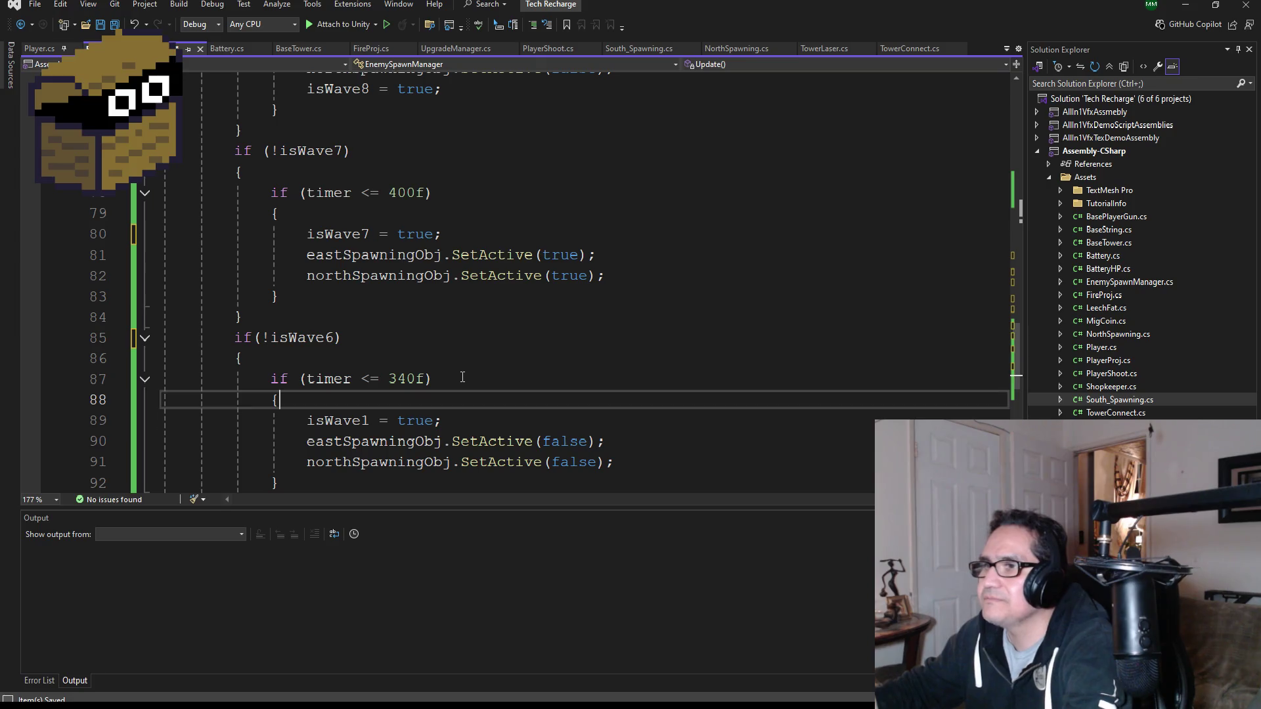
{"action": "key", "text": "BackSpace"}
{"action": "type", "text": "6"}
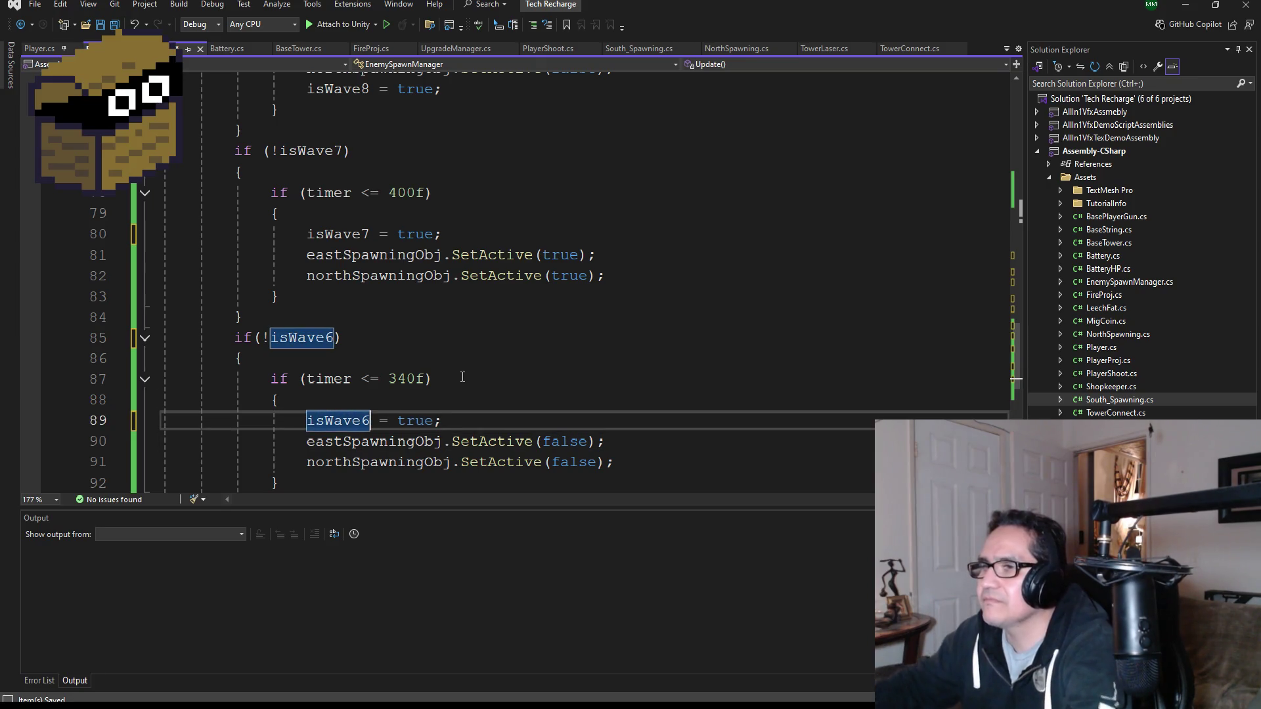
{"action": "scroll", "coordinate": [462, 378], "scroll_direction": "down", "scroll_amount": 3}
{"action": "scroll", "coordinate": [422, 366], "scroll_direction": "up", "scroll_amount": 12}
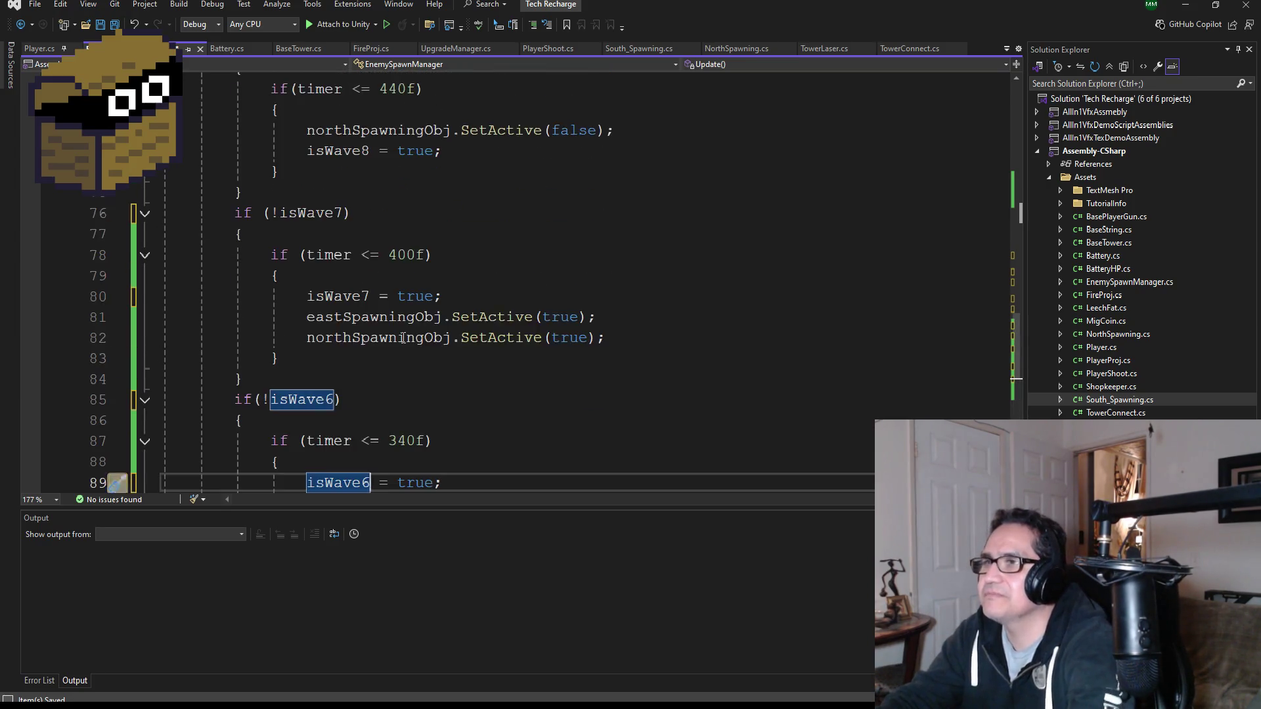
{"action": "left_click", "coordinate": [114, 25]}
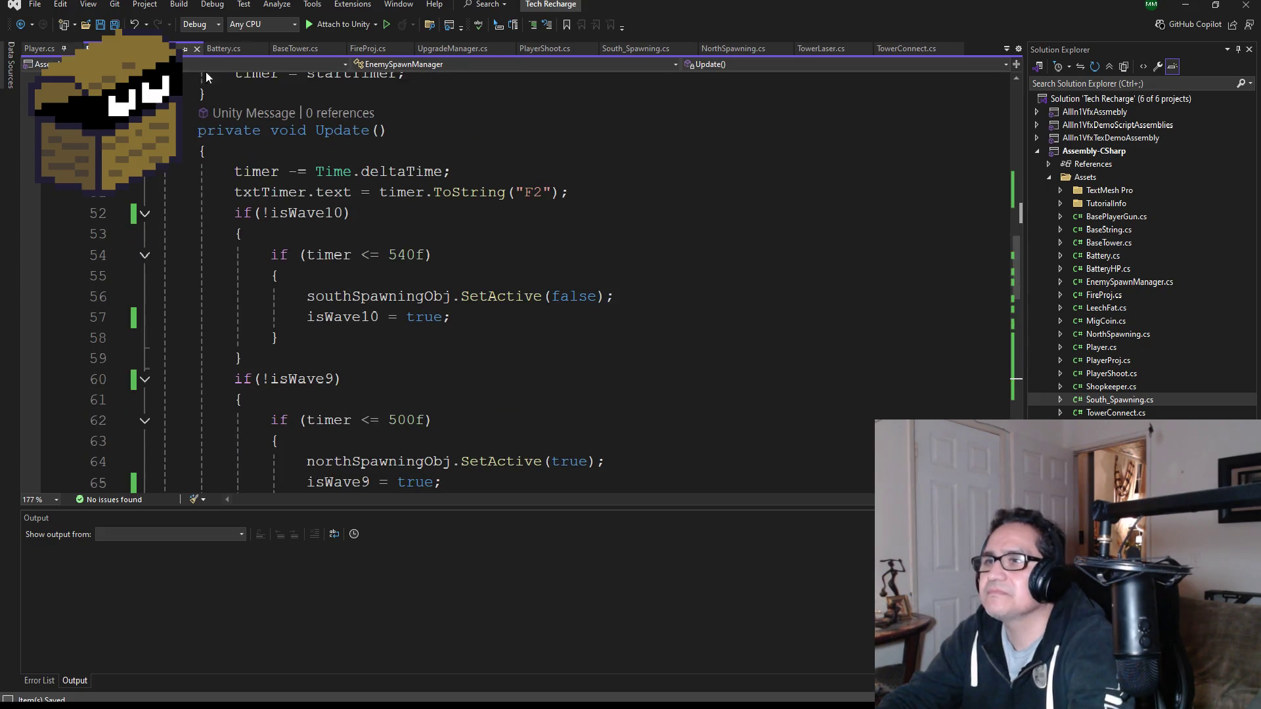
- Copy the isWave10–isWave1 declarations into Start() after timer = startTimer
{"action": "scroll", "coordinate": [360, 317], "scroll_direction": "down", "scroll_amount": 3}
{"action": "scroll", "coordinate": [417, 315], "scroll_direction": "up", "scroll_amount": 10}
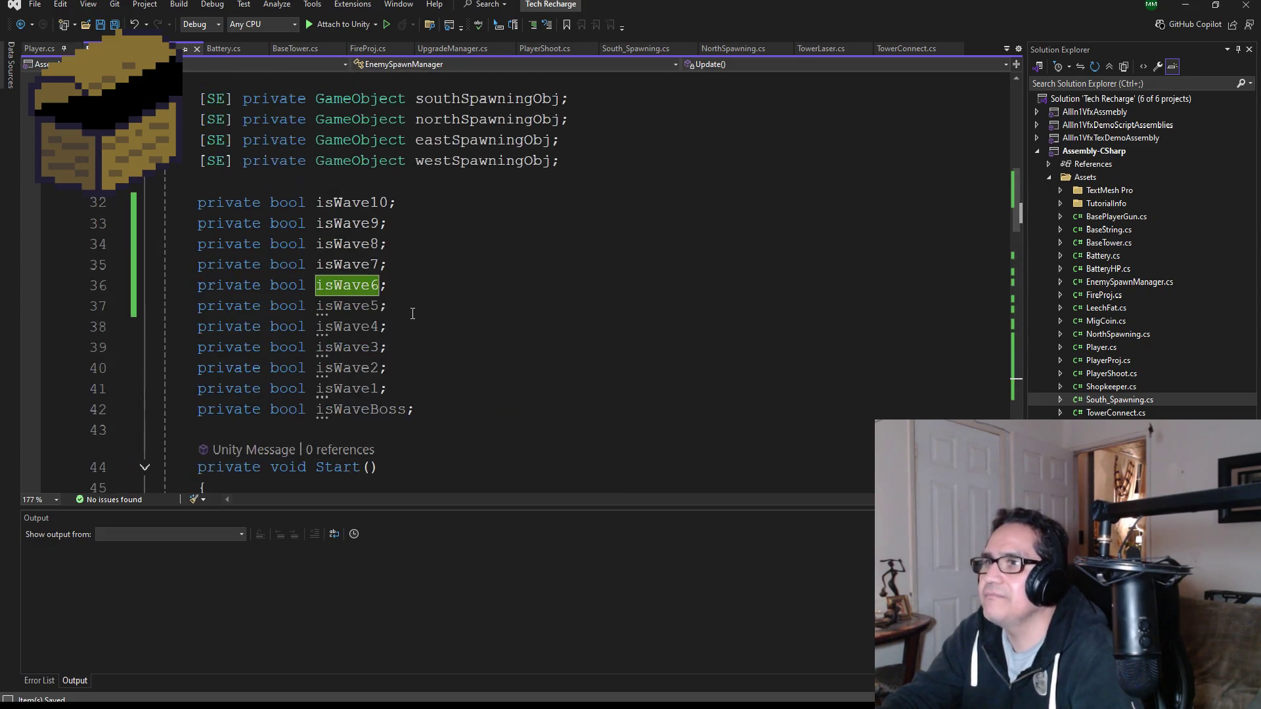
{"action": "scroll", "coordinate": [427, 386], "scroll_direction": "down", "scroll_amount": 3}
{"action": "left_click", "coordinate": [422, 326]}
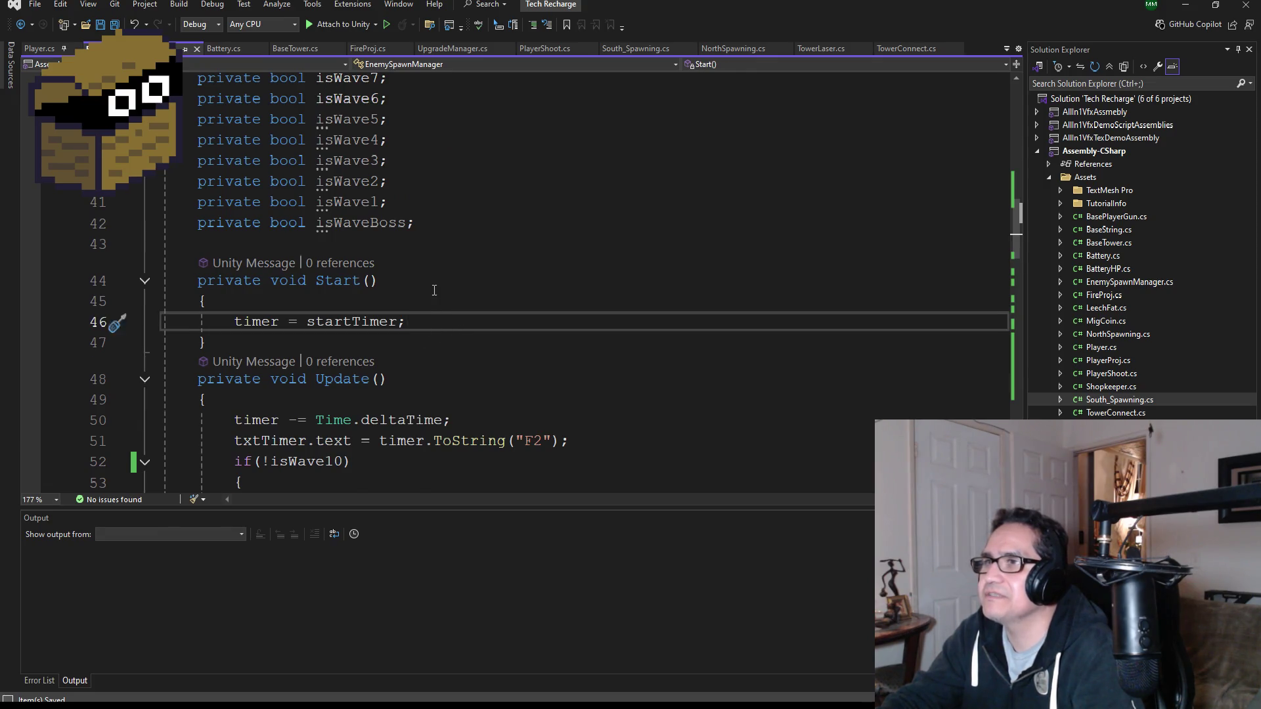
{"action": "scroll", "coordinate": [434, 291], "scroll_direction": "up", "scroll_amount": 2}
{"action": "mouse_move", "coordinate": [410, 328]}
{"action": "left_mouse_down"}
{"action": "mouse_move", "coordinate": [197, 223]}
{"action": "mouse_move", "coordinate": [177, 140]}
{"action": "left_mouse_up"}
{"action": "key", "text": "ctrl+c"}
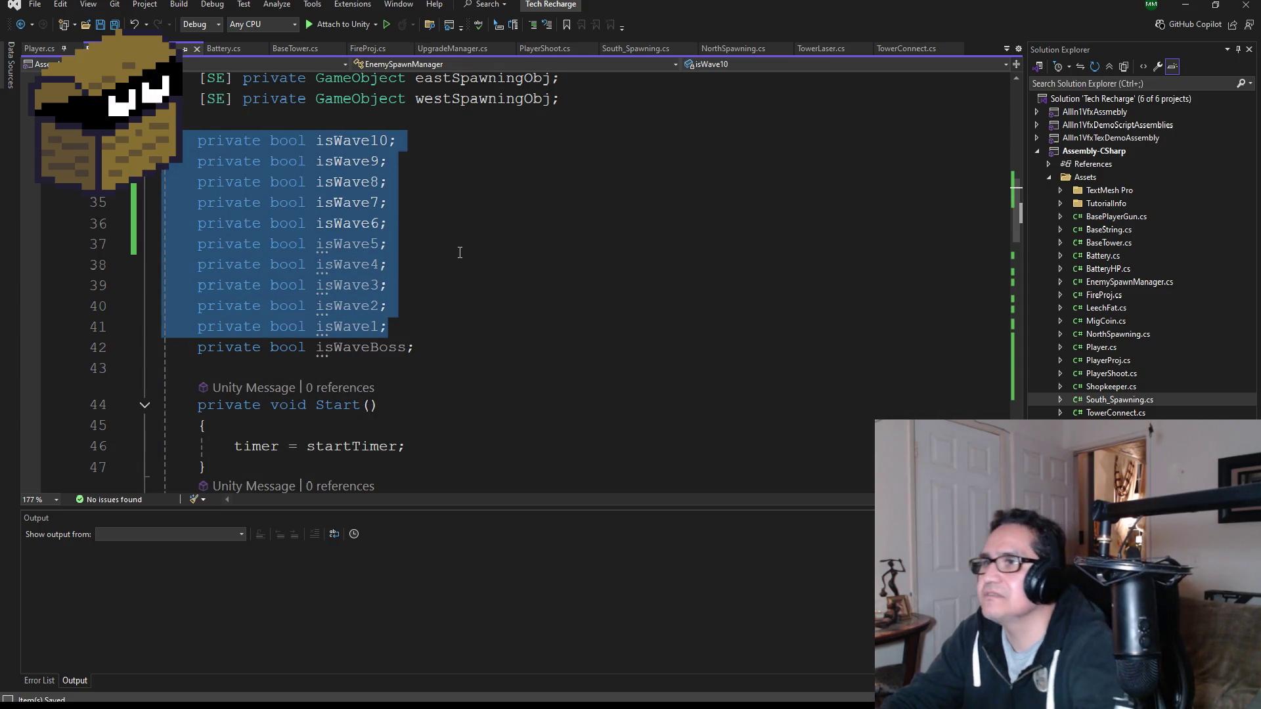
{"action": "scroll", "coordinate": [460, 253], "scroll_direction": "down", "scroll_amount": 2}
{"action": "scroll", "coordinate": [389, 332], "scroll_direction": "down", "scroll_amount": 1}
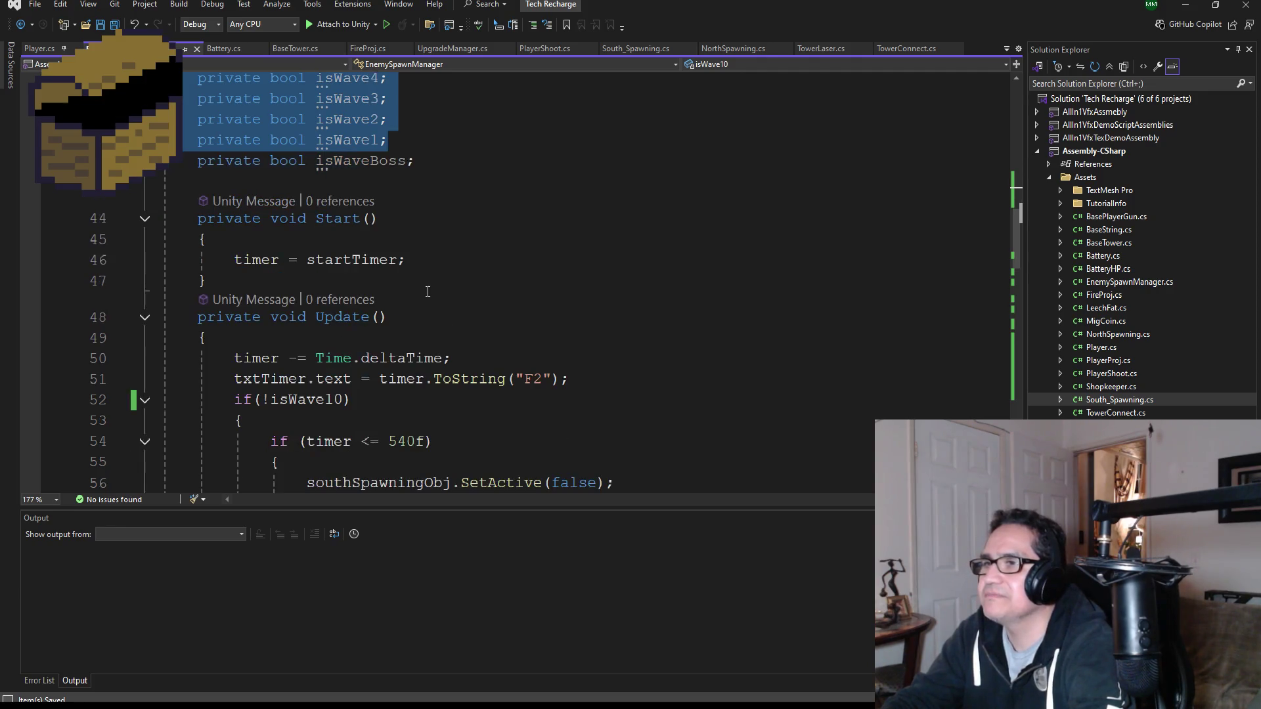
{"action": "left_click", "coordinate": [433, 260]}
{"action": "key", "text": "Return"}
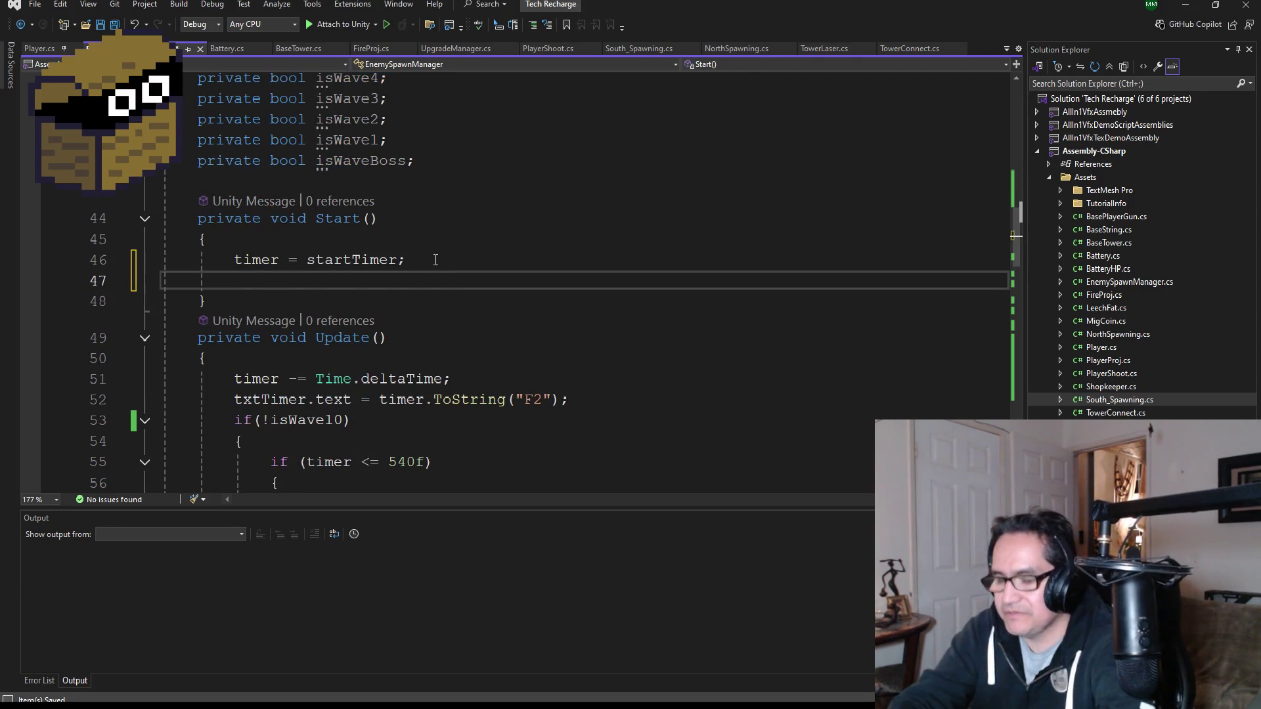
{"action": "key", "text": "ctrl+v"}
- Strip 'private bool' from the pasted isWave9–isWave1 lines and append '= false'
{"action": "left_click", "coordinate": [322, 303]}
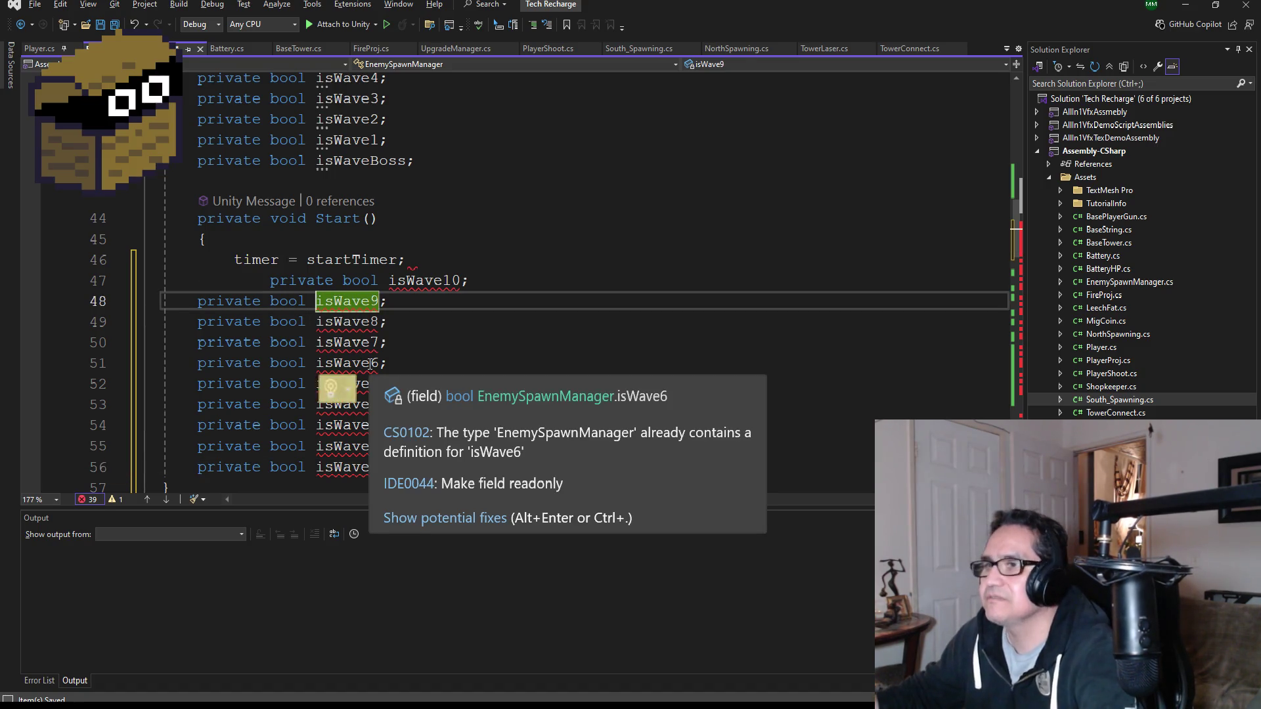
{"action": "key", "text": "Down"}
{"action": "key", "text": "BackSpace"}
{"action": "key", "text": "BackSpace"}
{"action": "key", "text": "BackSpace"}
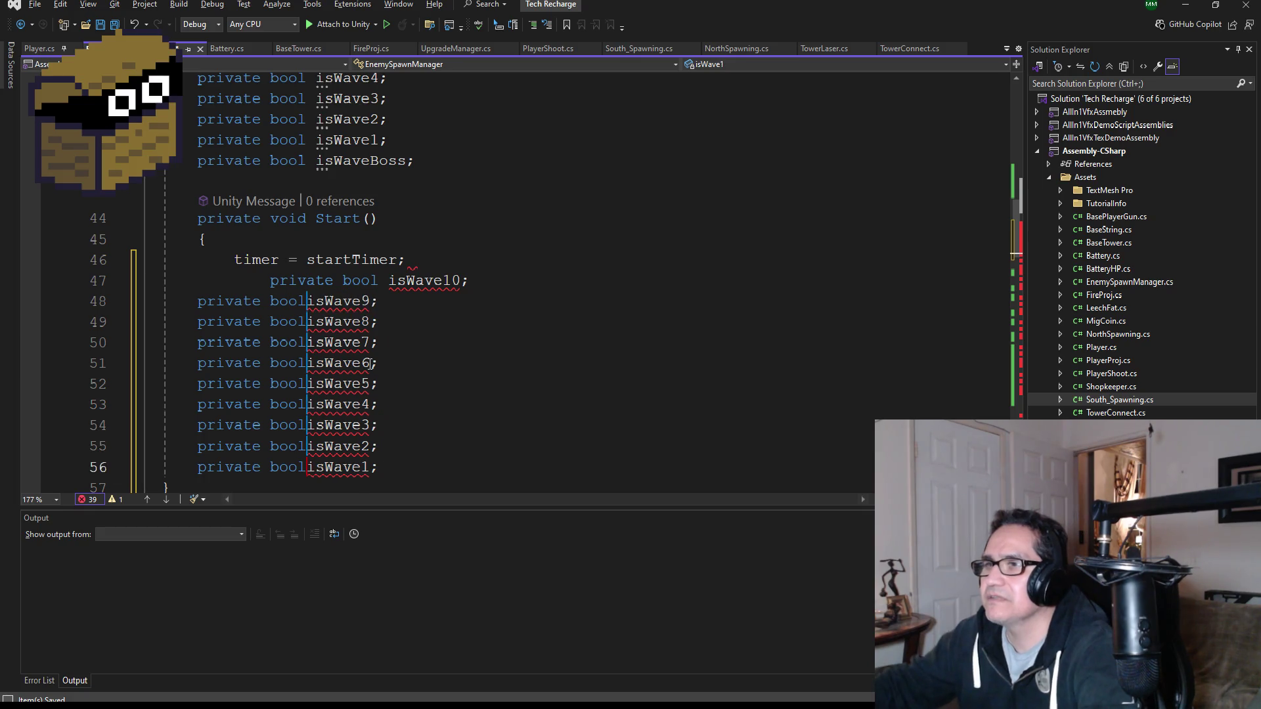
{"action": "key", "text": "BackSpace"}
{"action": "key", "text": "BackSpace"}
{"action": "key", "text": "BackSpace"}
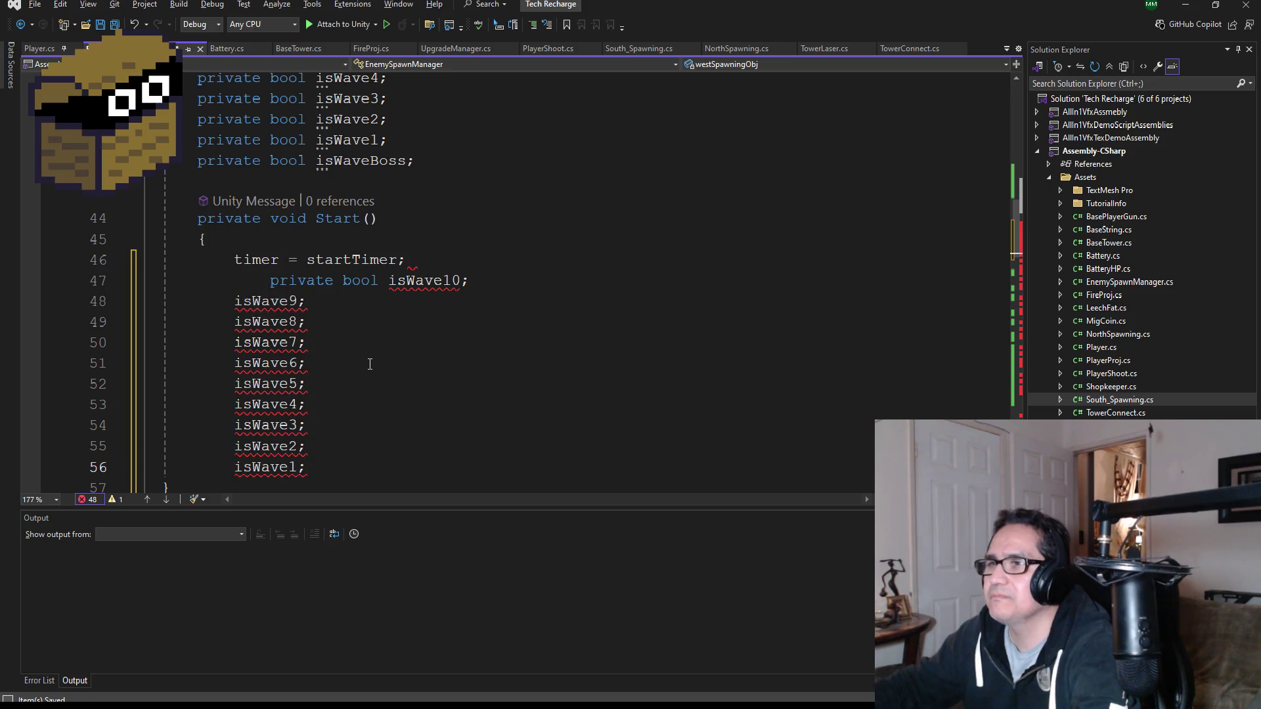
{"action": "key", "text": "Right"}
{"action": "left_click", "coordinate": [327, 304]}
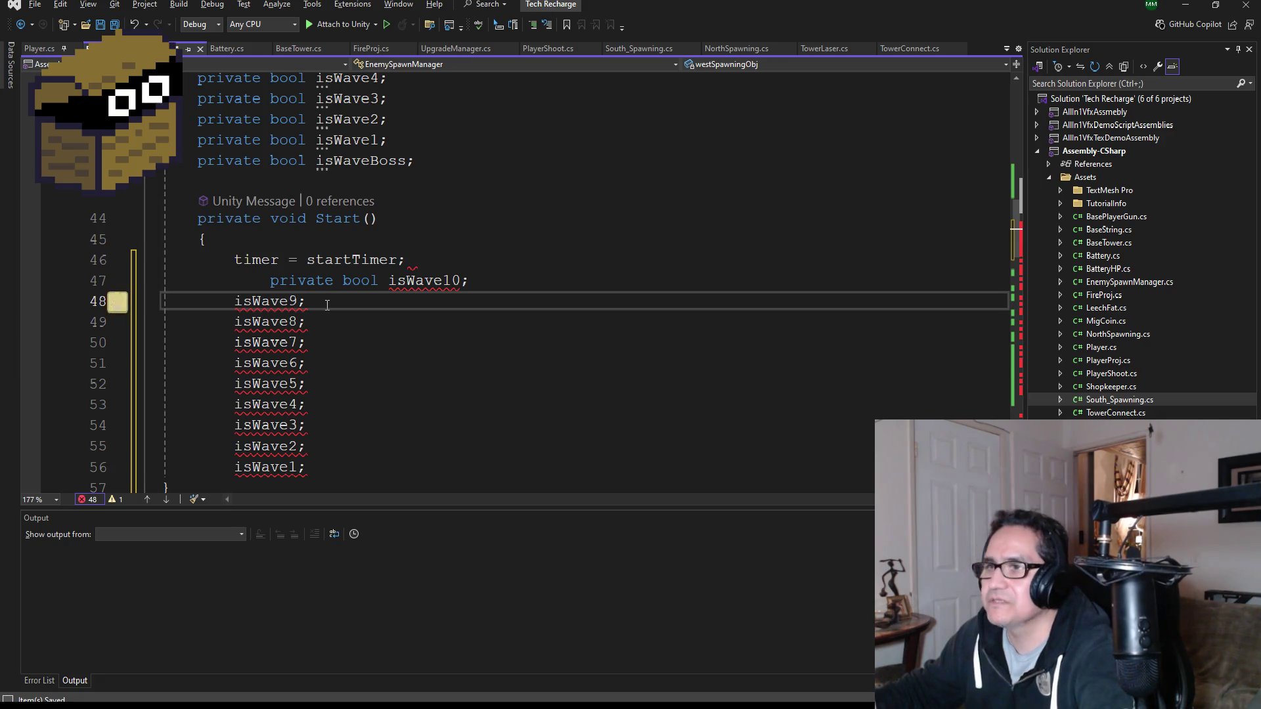
{"action": "key", "text": "shift+alt+Down"}
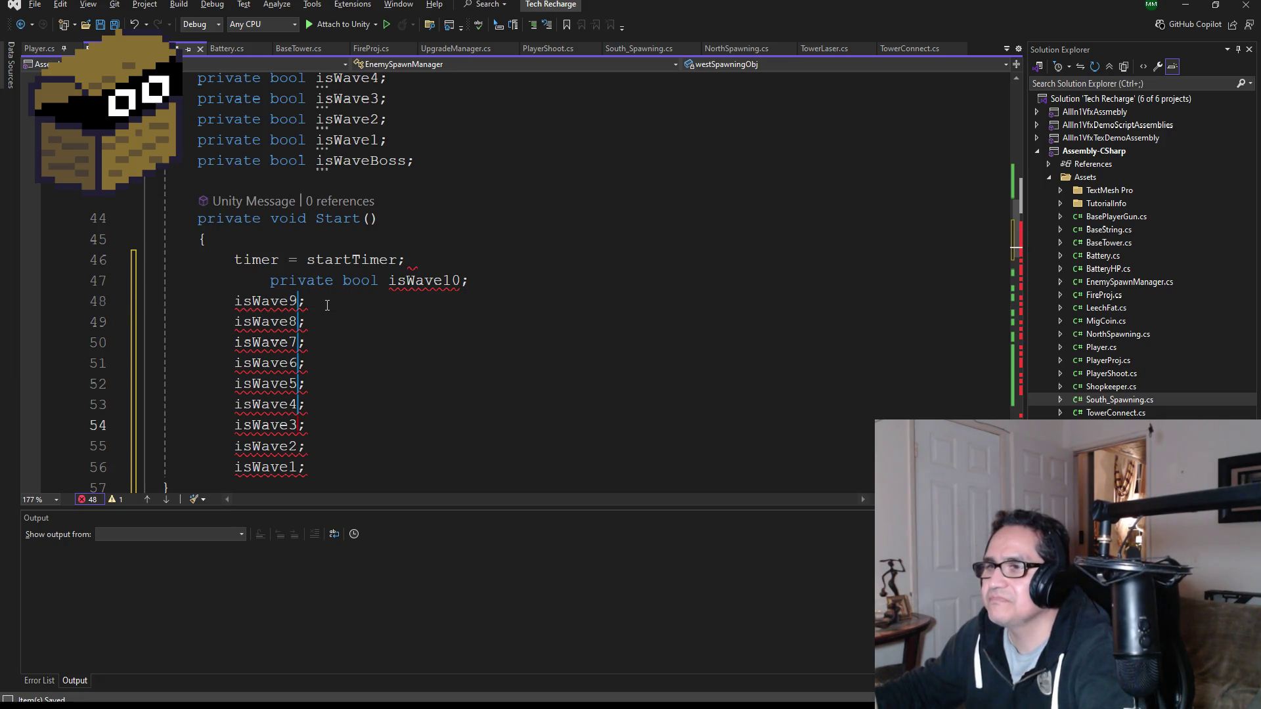
{"action": "type", "text": "="}
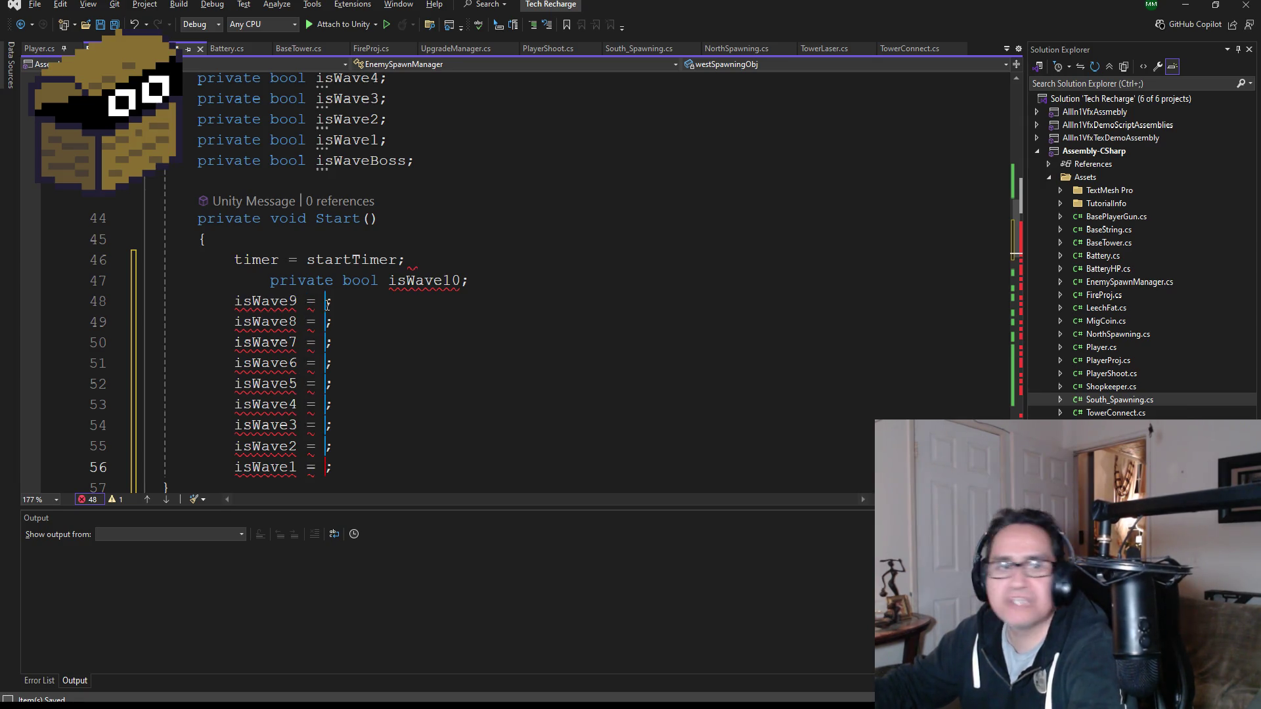
{"action": "type", "text": " false"}
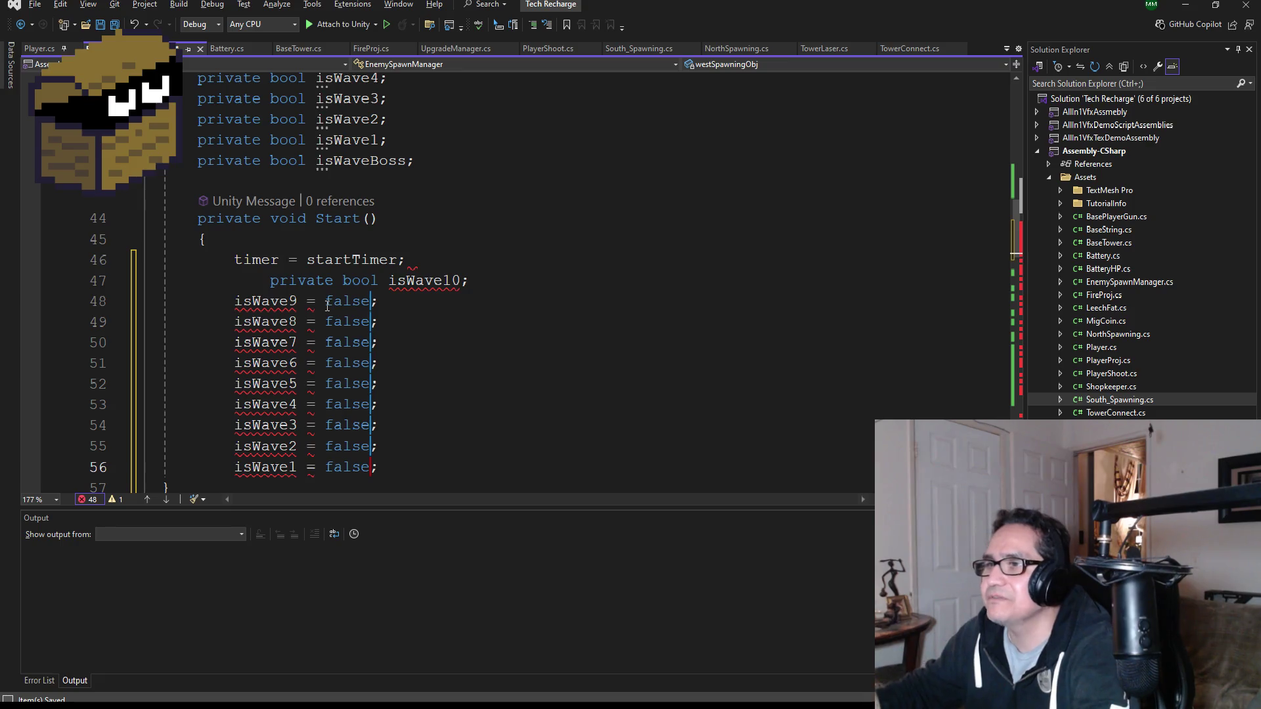
- Turn line 47's stray declaration into 'isWave10 = false;'
{"action": "left_click", "coordinate": [271, 280]}
{"action": "key", "text": "BackSpace"}
{"action": "key", "text": "BackSpace"}
{"action": "key", "text": "BackSpace"}
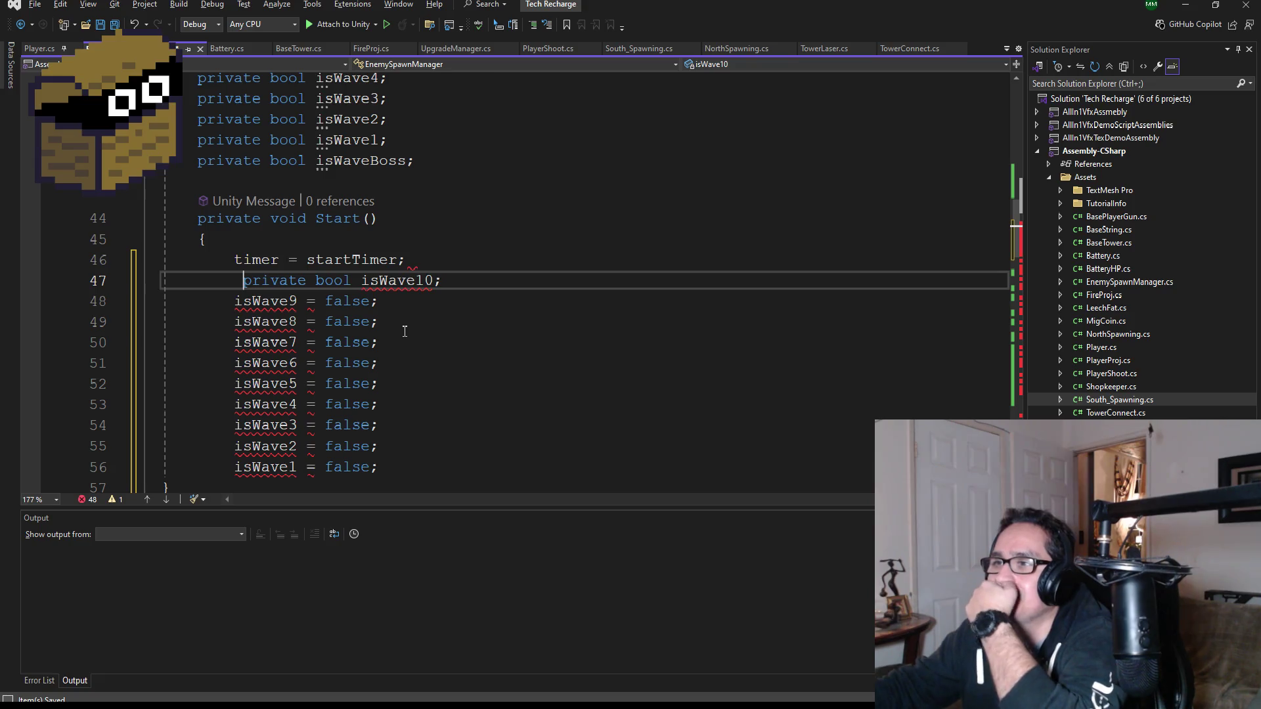
{"action": "left_click", "coordinate": [363, 287]}
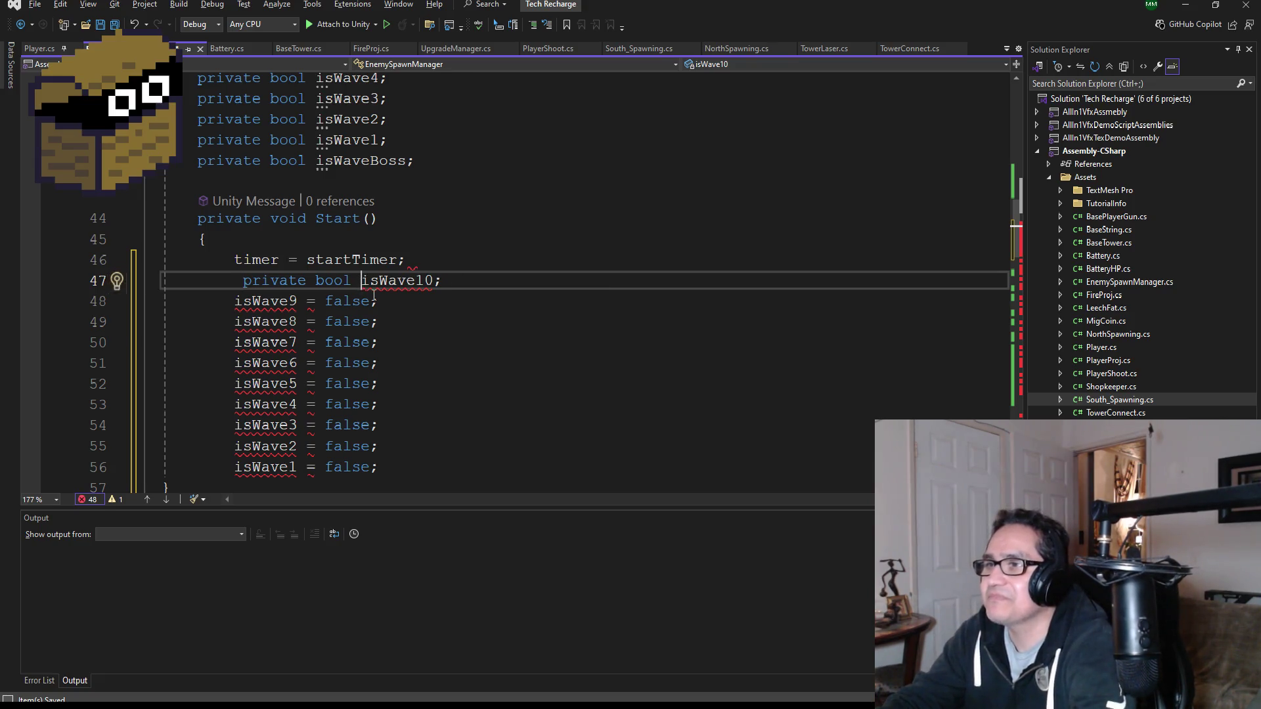
{"action": "key", "text": "BackSpace"}
{"action": "key", "text": "BackSpace"}
{"action": "key", "text": "BackSpace"}
{"action": "key", "text": "BackSpace"}
{"action": "key", "text": "BackSpace"}
{"action": "key", "text": "BackSpace"}
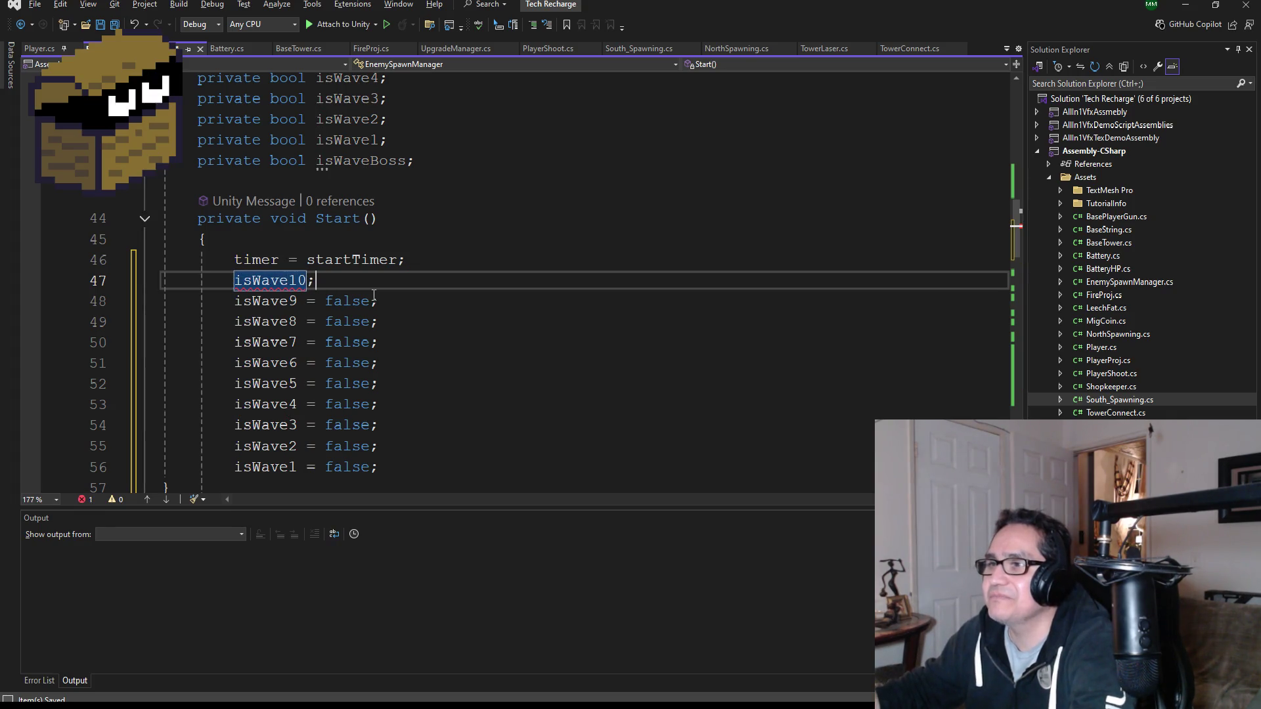
{"action": "key", "text": "Left"}
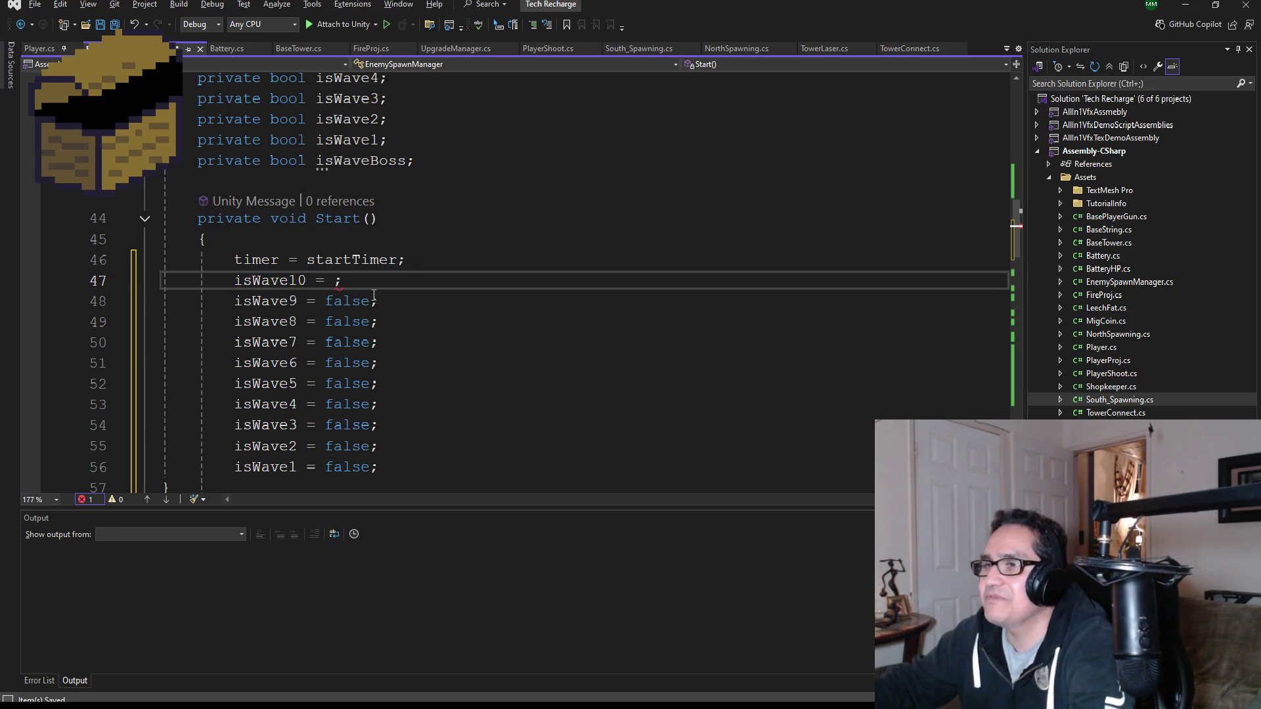
{"action": "type", "text": "false"}
{"action": "left_click", "coordinate": [335, 218]}
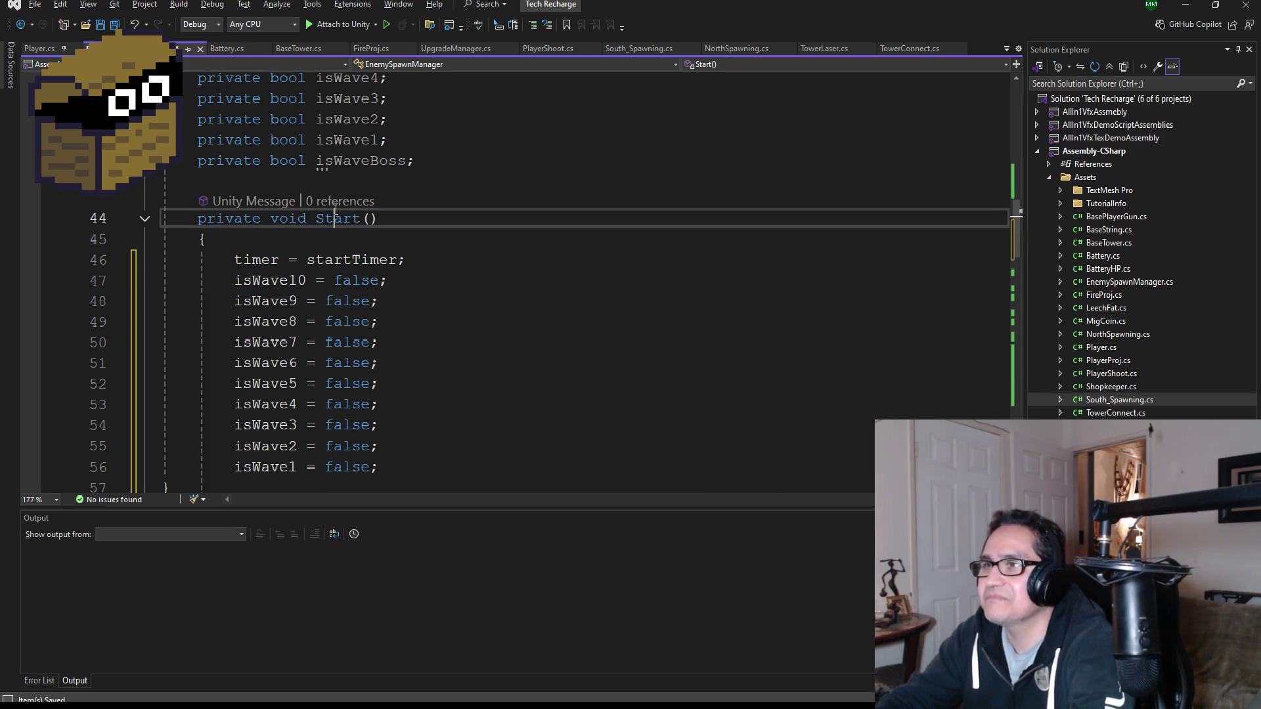
- Save EnemySpawnManager, check the end of Update(), and minimize Visual Studio
{"action": "left_click", "coordinate": [114, 24]}
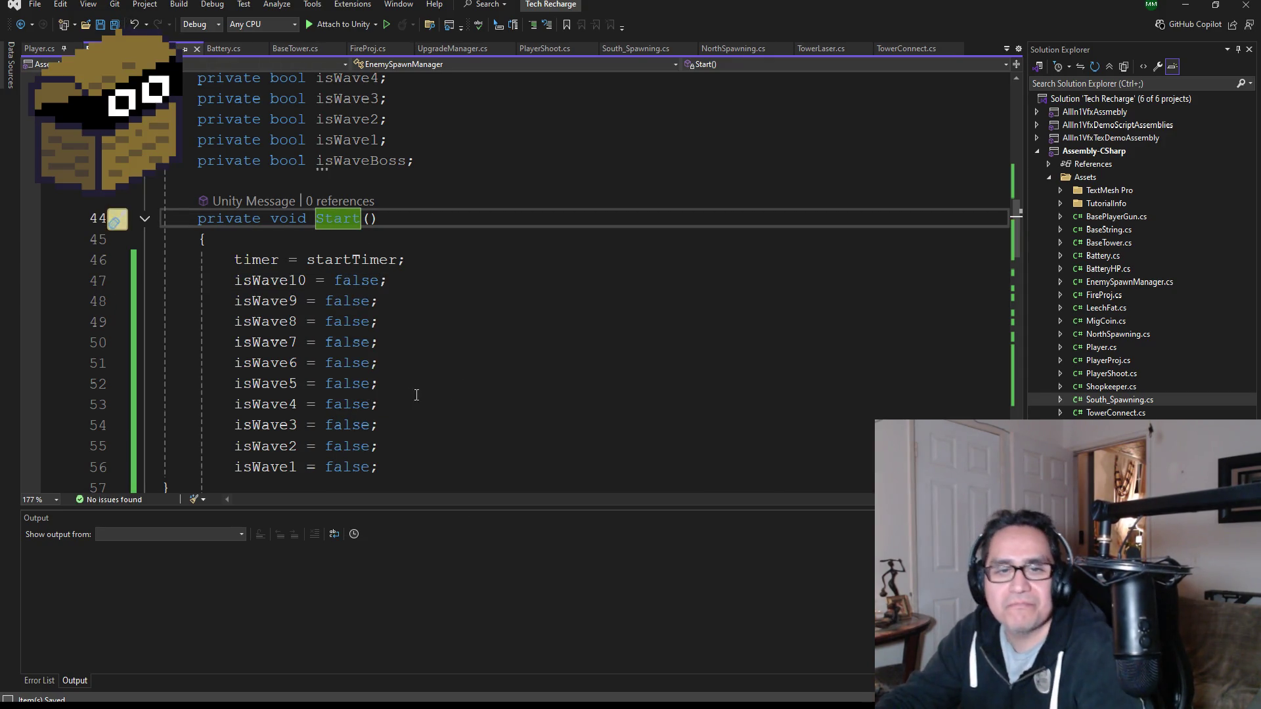
{"action": "scroll", "coordinate": [455, 337], "scroll_direction": "down", "scroll_amount": 6}
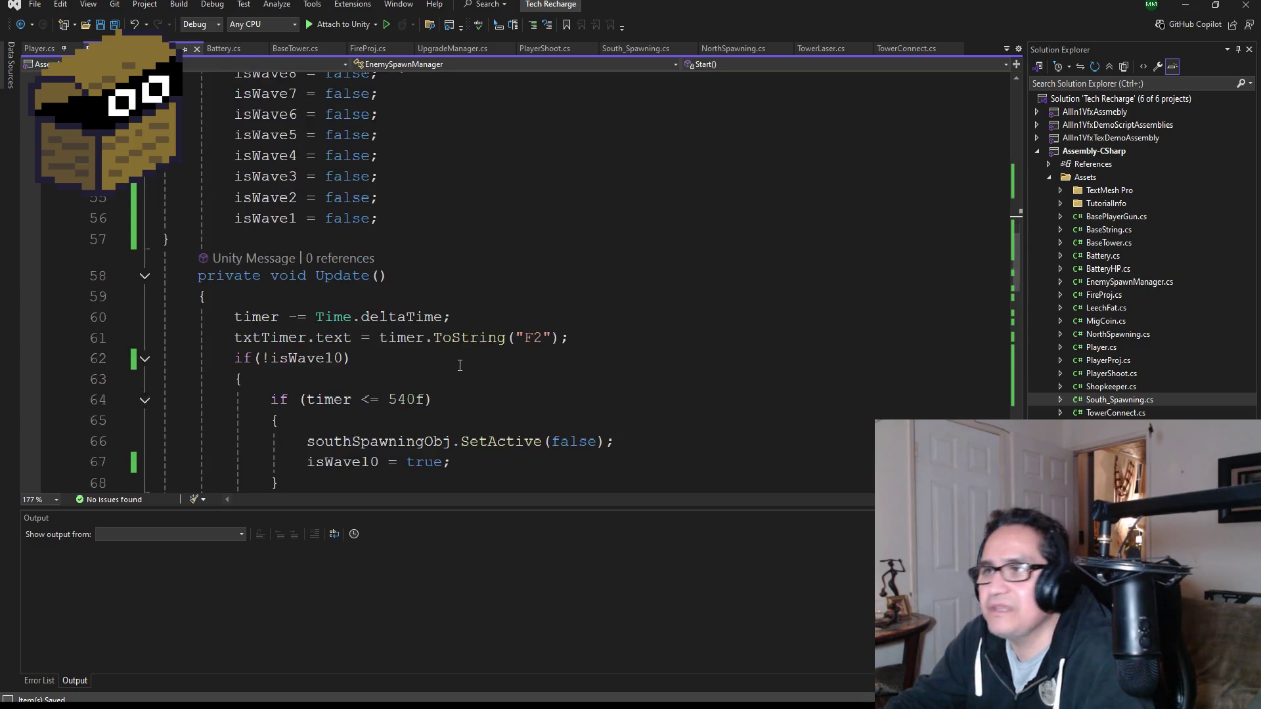
{"action": "scroll", "coordinate": [455, 337], "scroll_direction": "down", "scroll_amount": 13}
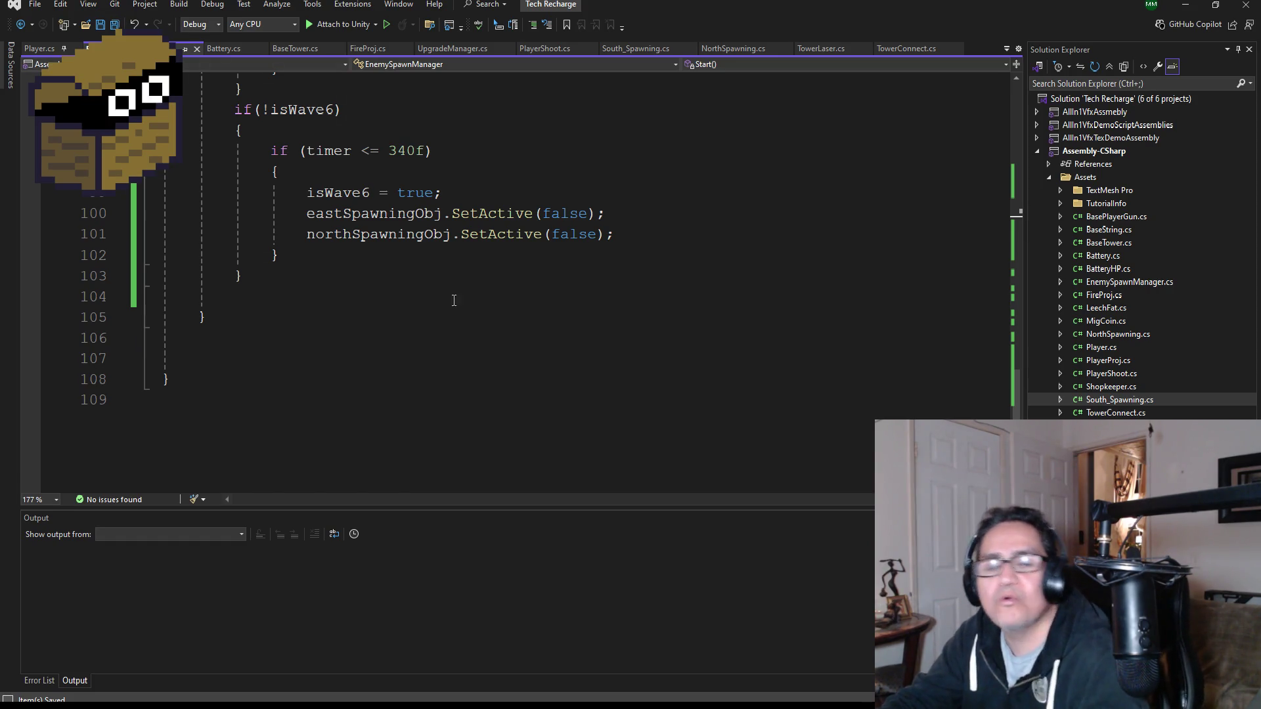
{"action": "left_click", "coordinate": [1185, 6]}
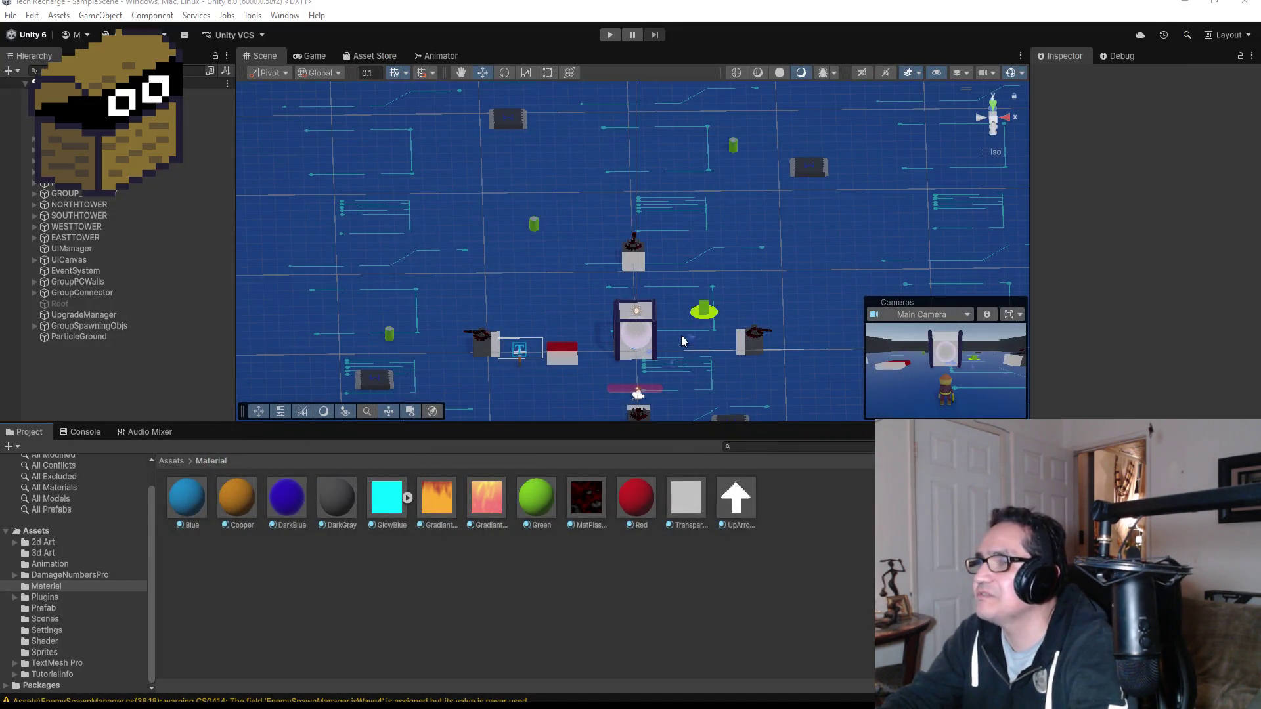
- Zoom and orbit the Scene view around the level, then open the Window menu
{"action": "scroll", "coordinate": [657, 340], "scroll_direction": "up", "scroll_amount": 2}
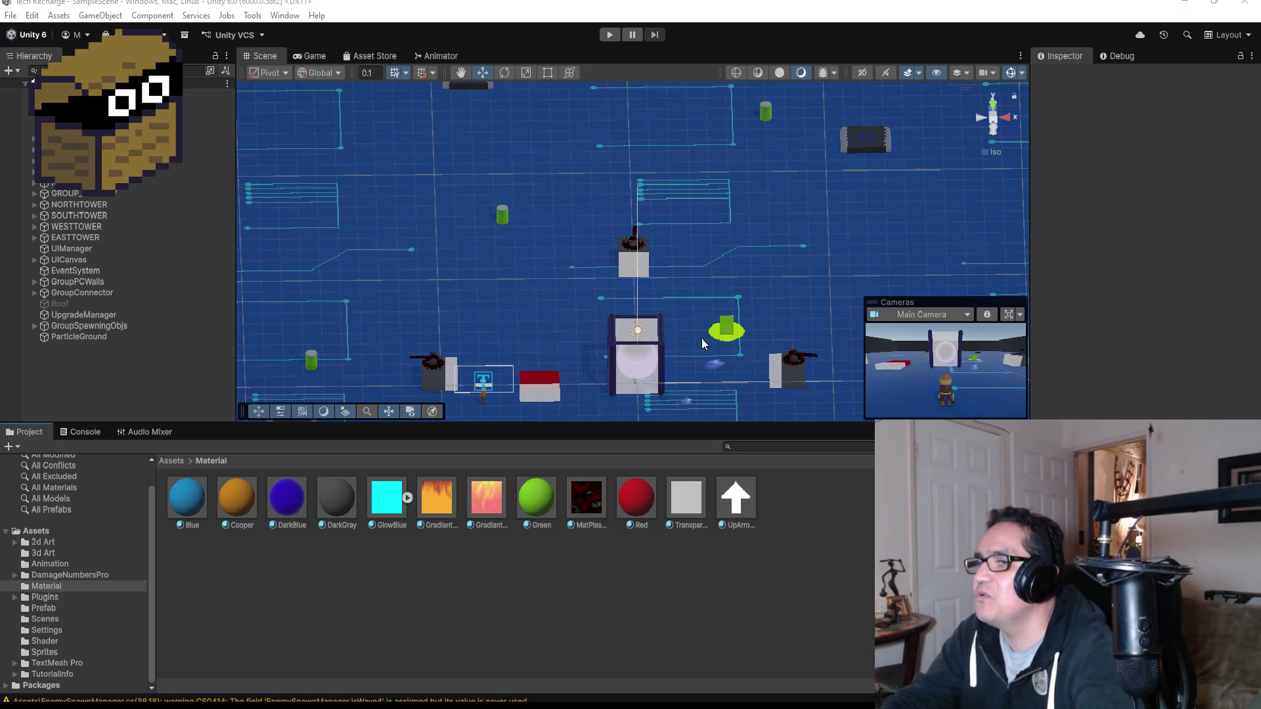
{"action": "mouse_move", "coordinate": [715, 338]}
{"action": "left_mouse_down"}
{"action": "mouse_move", "coordinate": [703, 262]}
{"action": "mouse_move", "coordinate": [686, 315]}
{"action": "mouse_move", "coordinate": [683, 305]}
{"action": "left_mouse_up"}
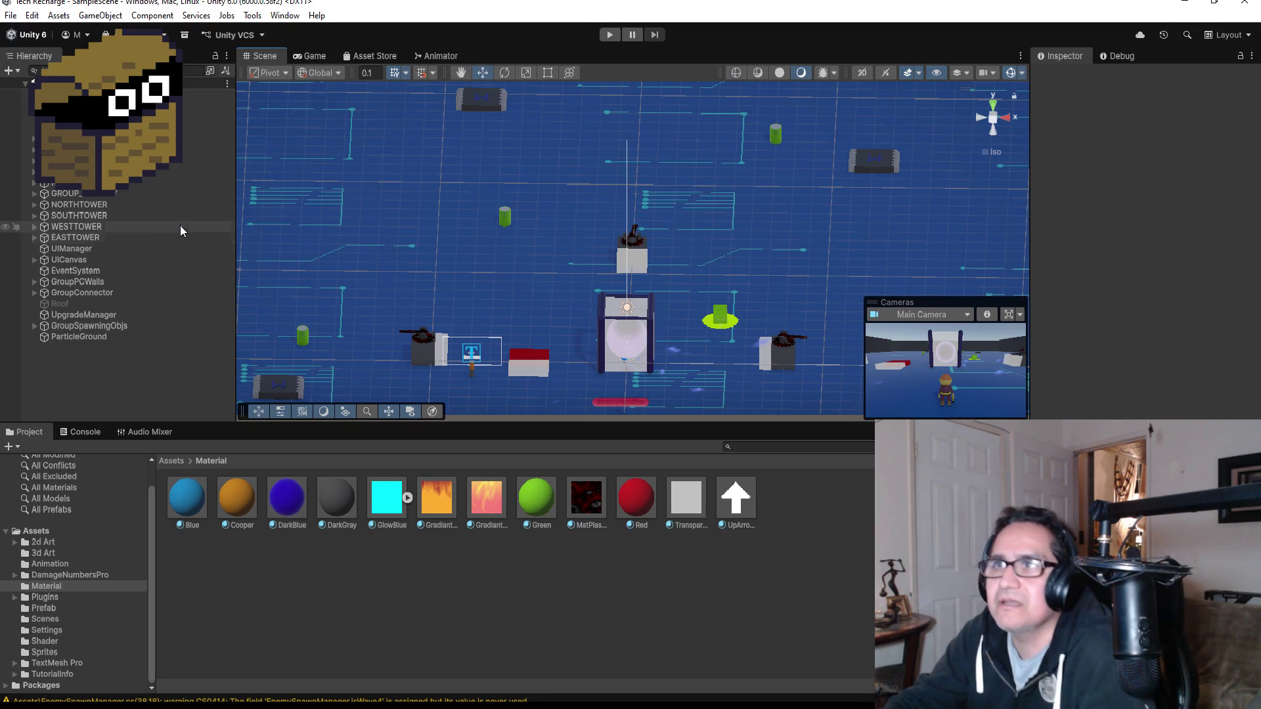
{"action": "left_click", "coordinate": [285, 15]}
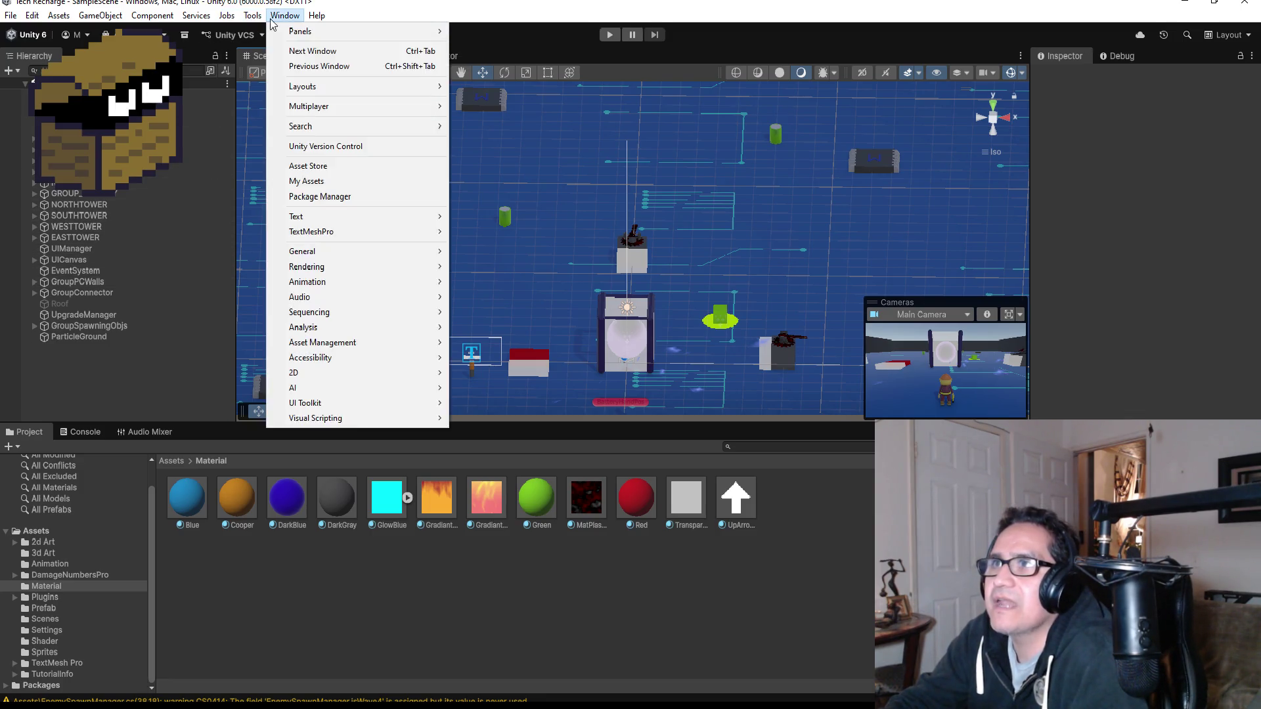
- Open Window > Rendering > Lighting and move it over the Scene view
{"action": "mouse_move", "coordinate": [338, 267]}
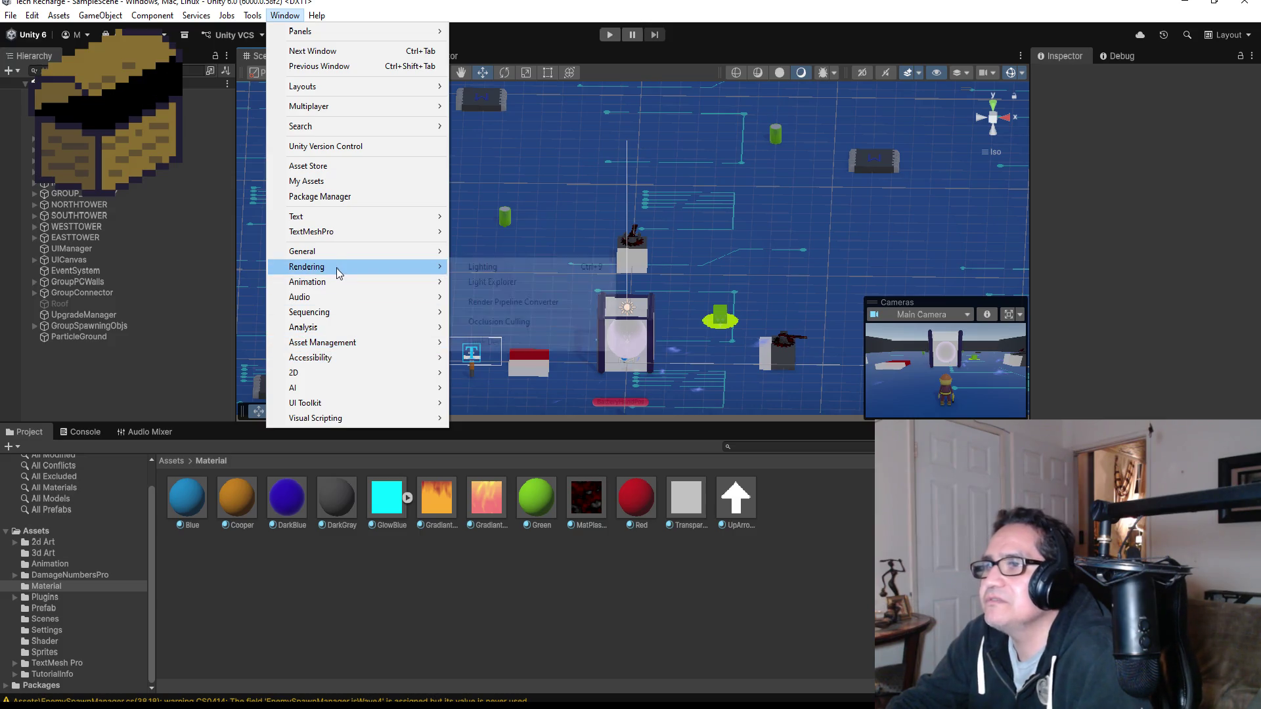
{"action": "left_click", "coordinate": [495, 270]}
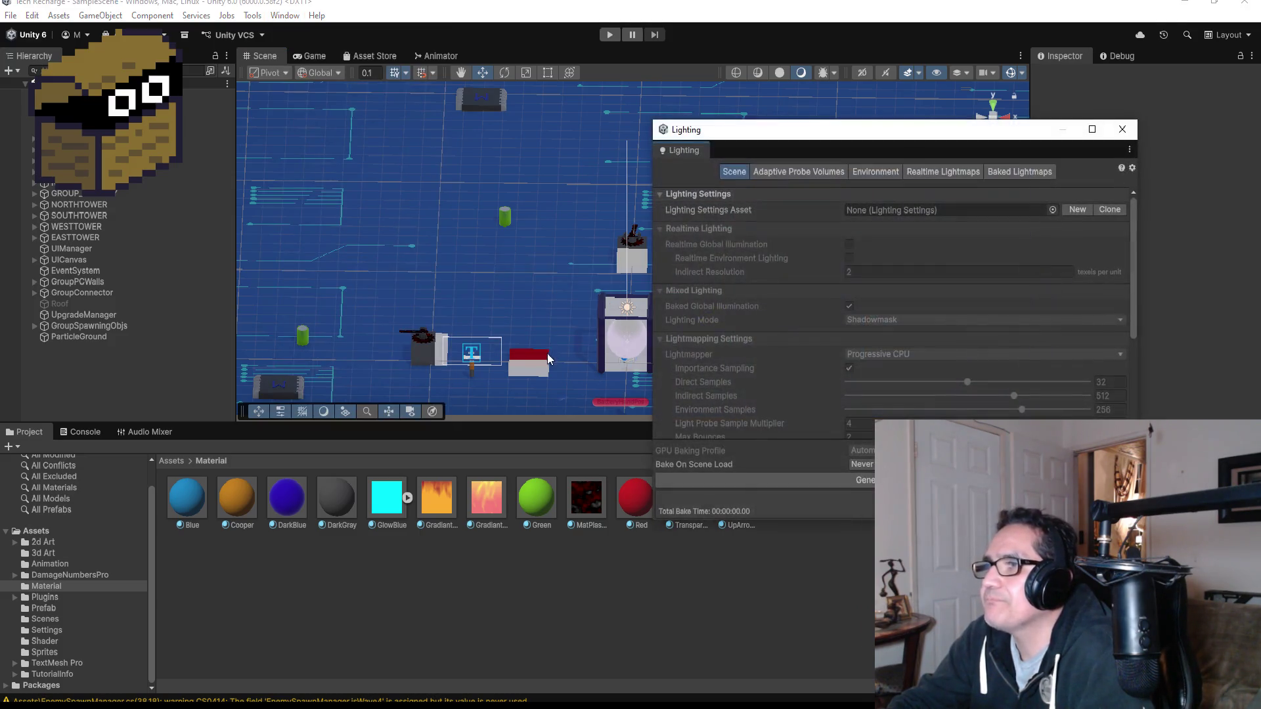
{"action": "left_click_drag", "start_coordinate": [835, 136], "coordinate": [652, 167]}
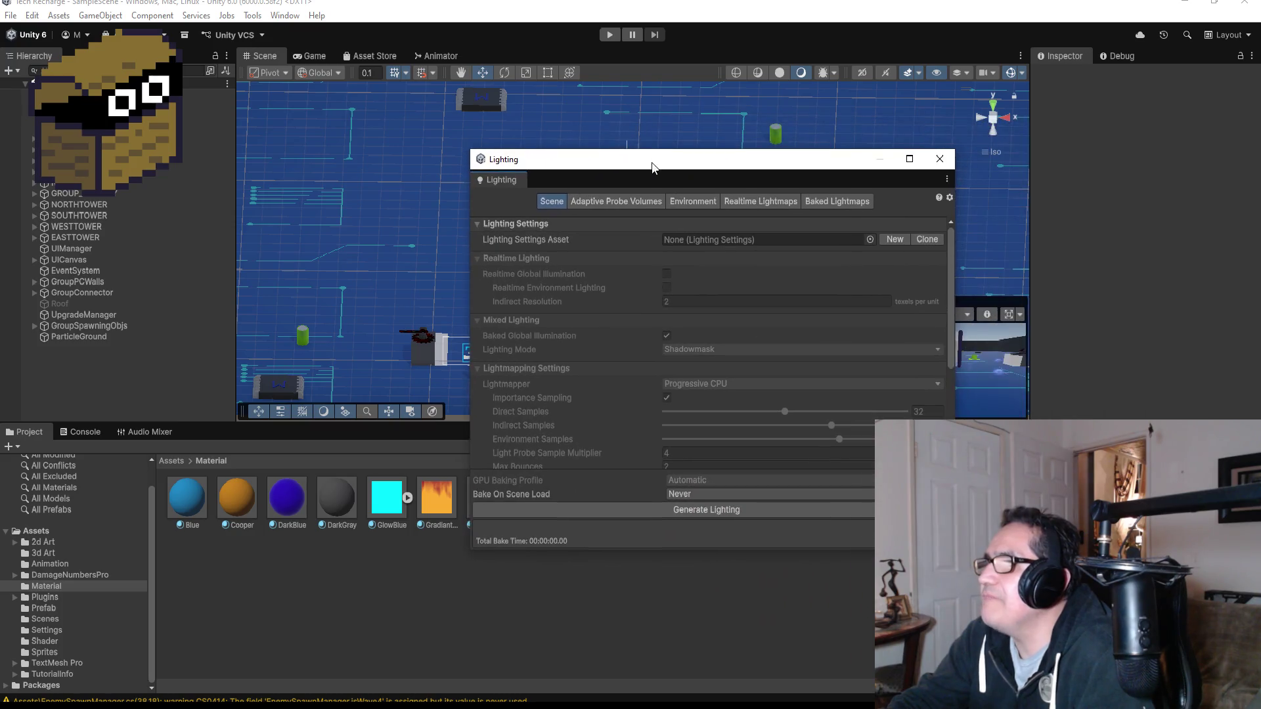
{"action": "left_click", "coordinate": [613, 199]}
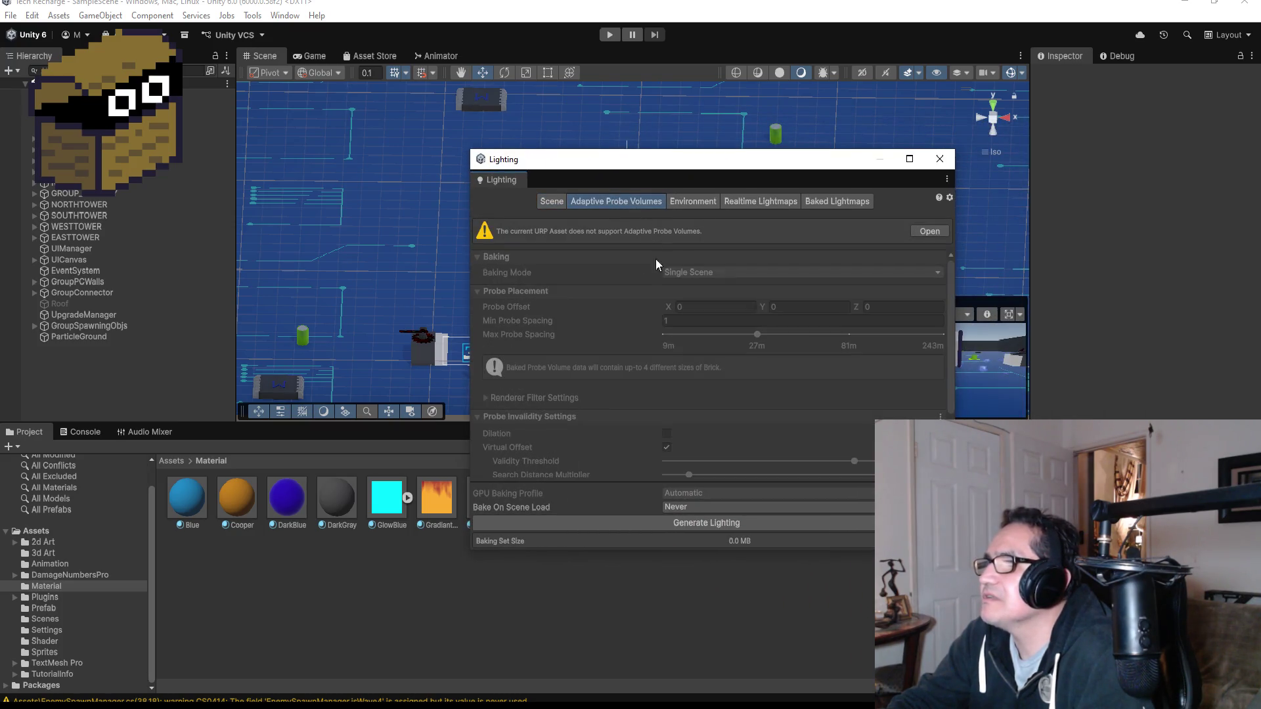
{"action": "left_click", "coordinate": [555, 205]}
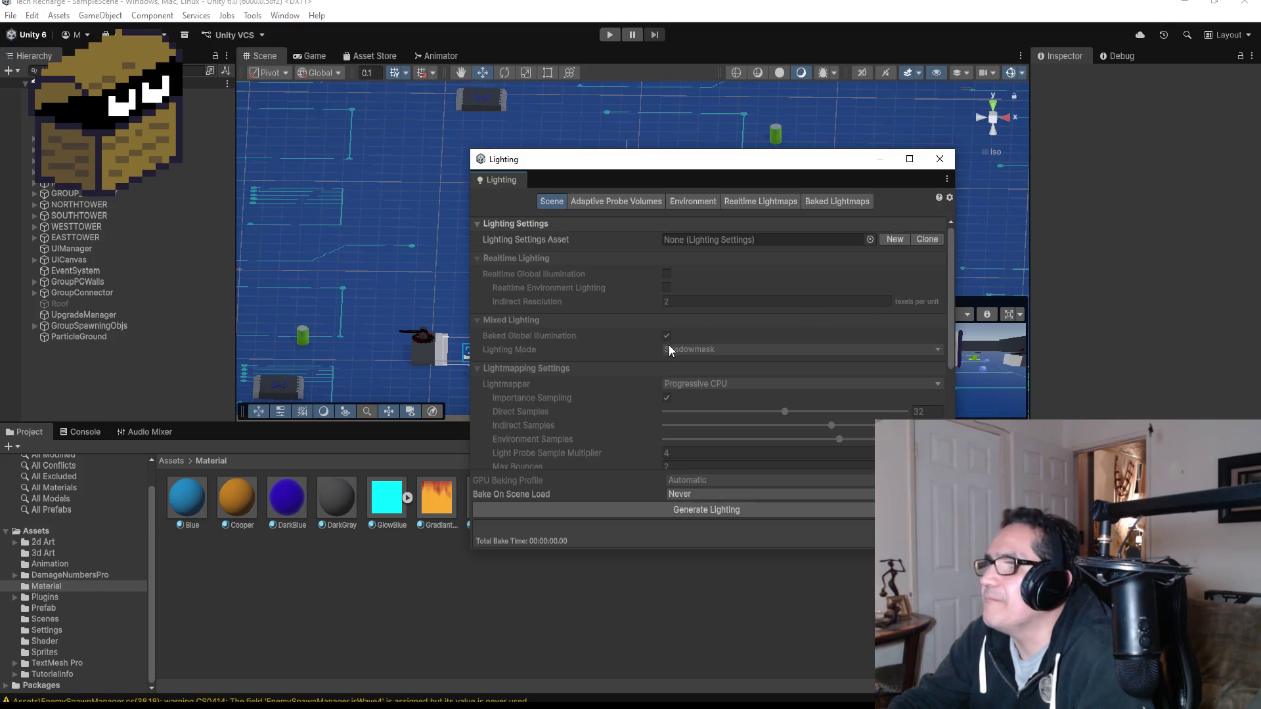
- Set the Environment Skybox Material to None and close the Lighting window
{"action": "scroll", "coordinate": [669, 344], "scroll_direction": "down", "scroll_amount": 5}
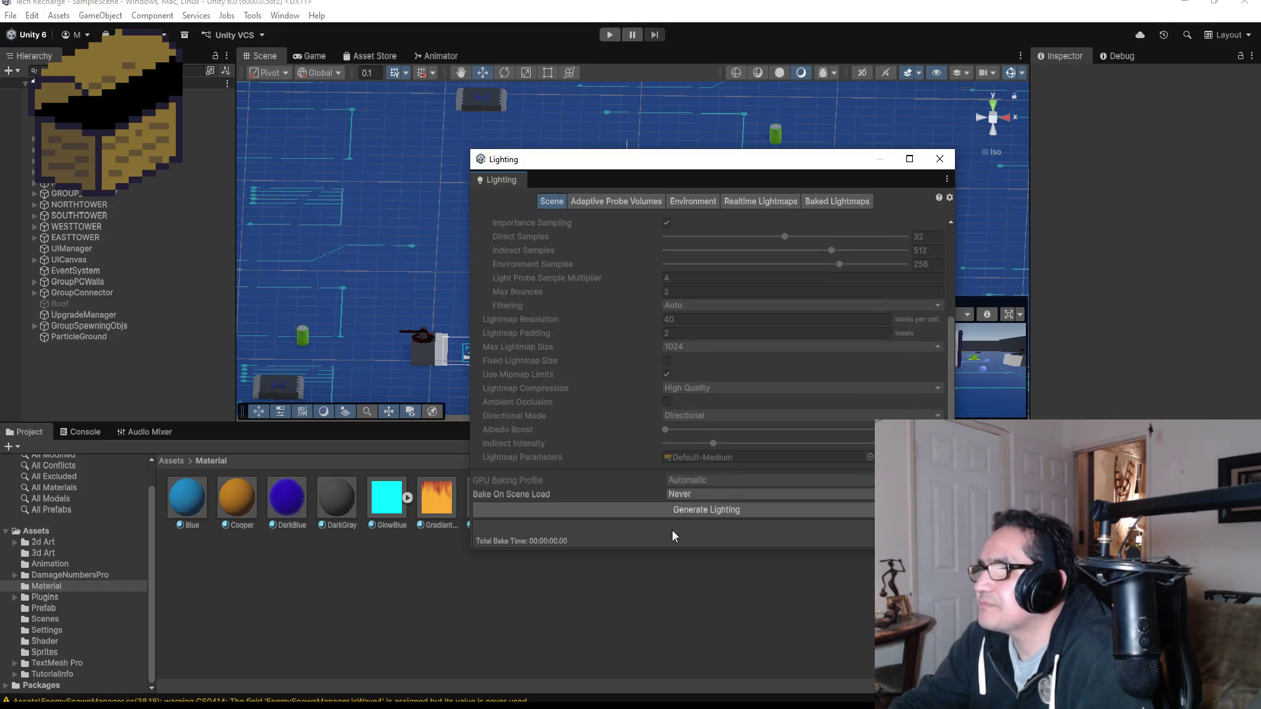
{"action": "scroll", "coordinate": [656, 430], "scroll_direction": "up", "scroll_amount": 5}
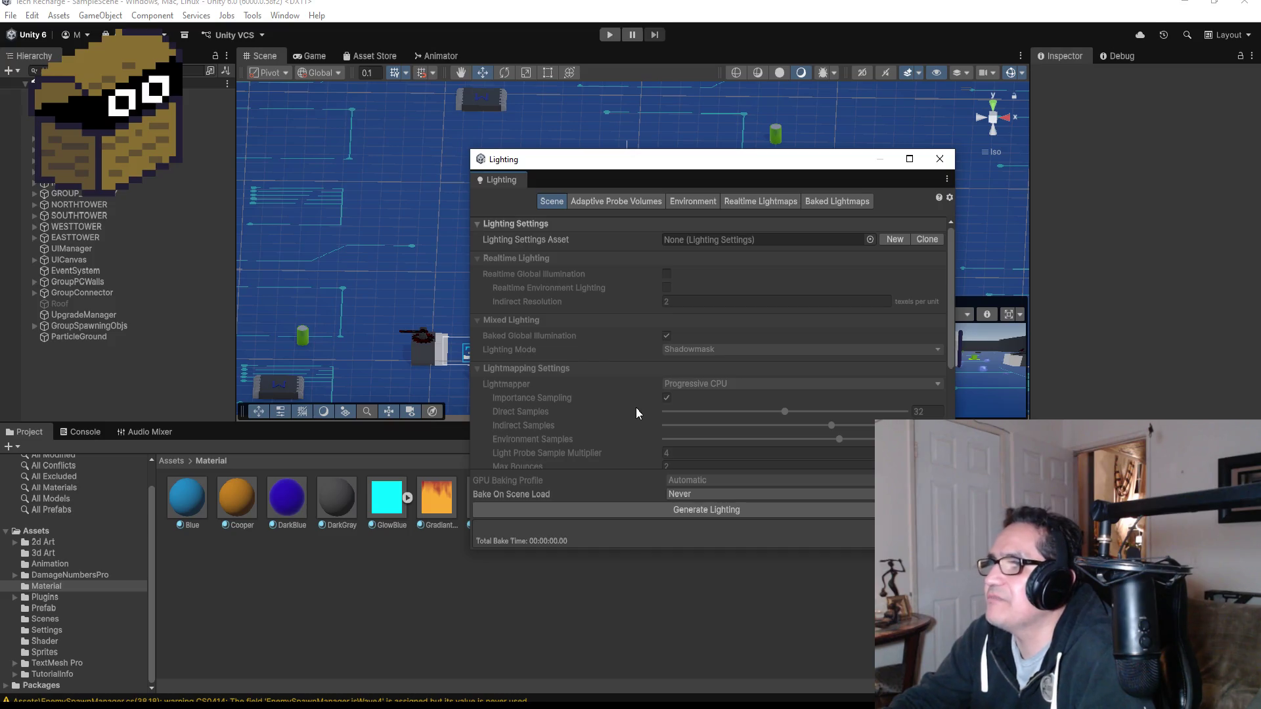
{"action": "left_click", "coordinate": [607, 204]}
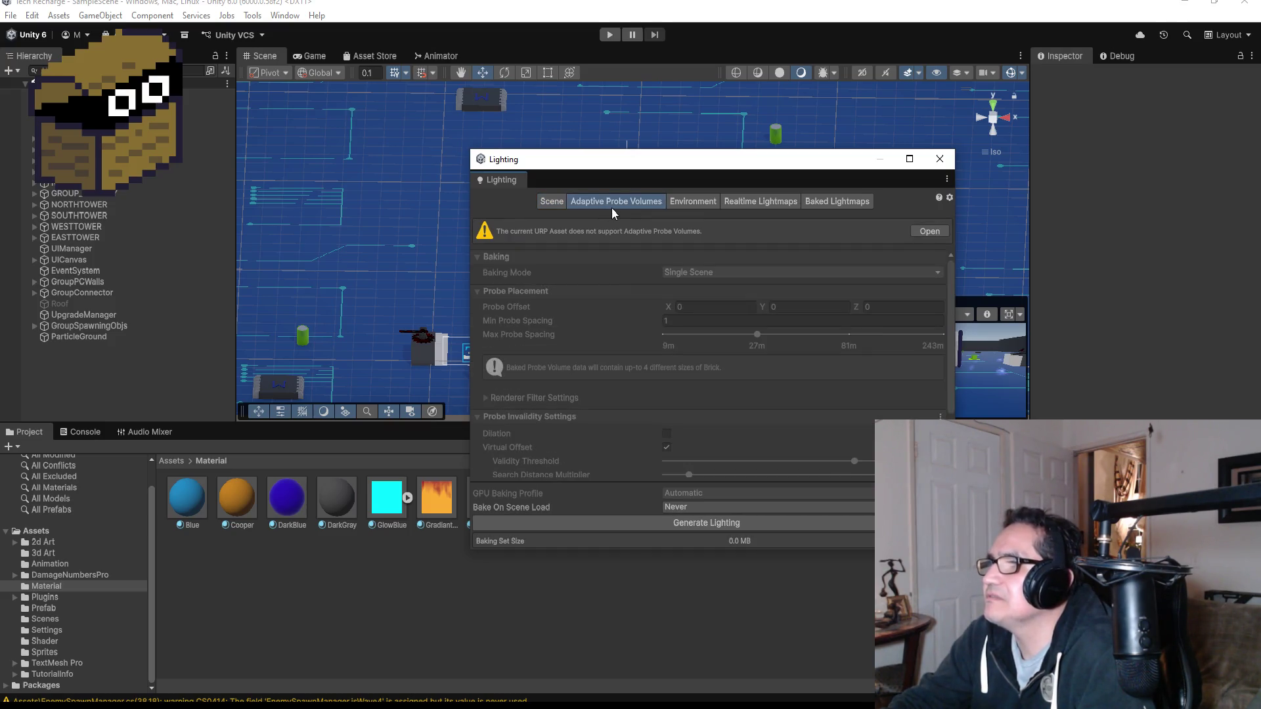
{"action": "left_click", "coordinate": [700, 203]}
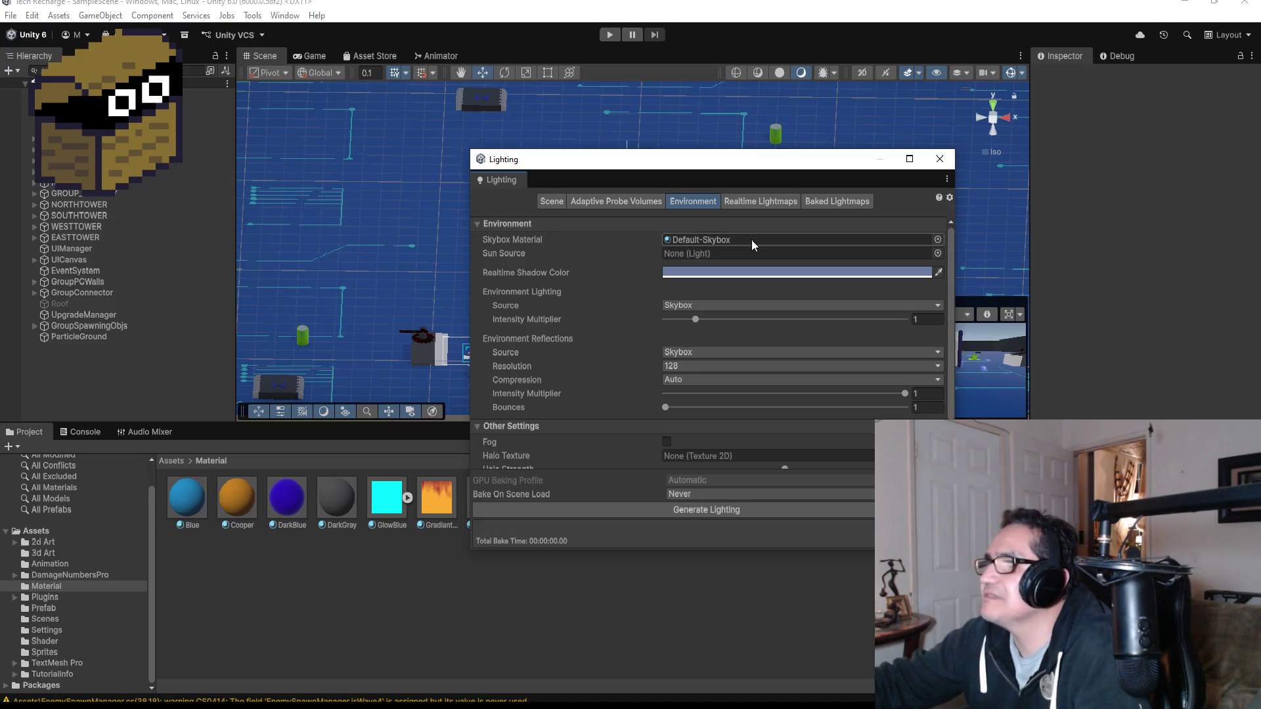
{"action": "left_click", "coordinate": [752, 239]}
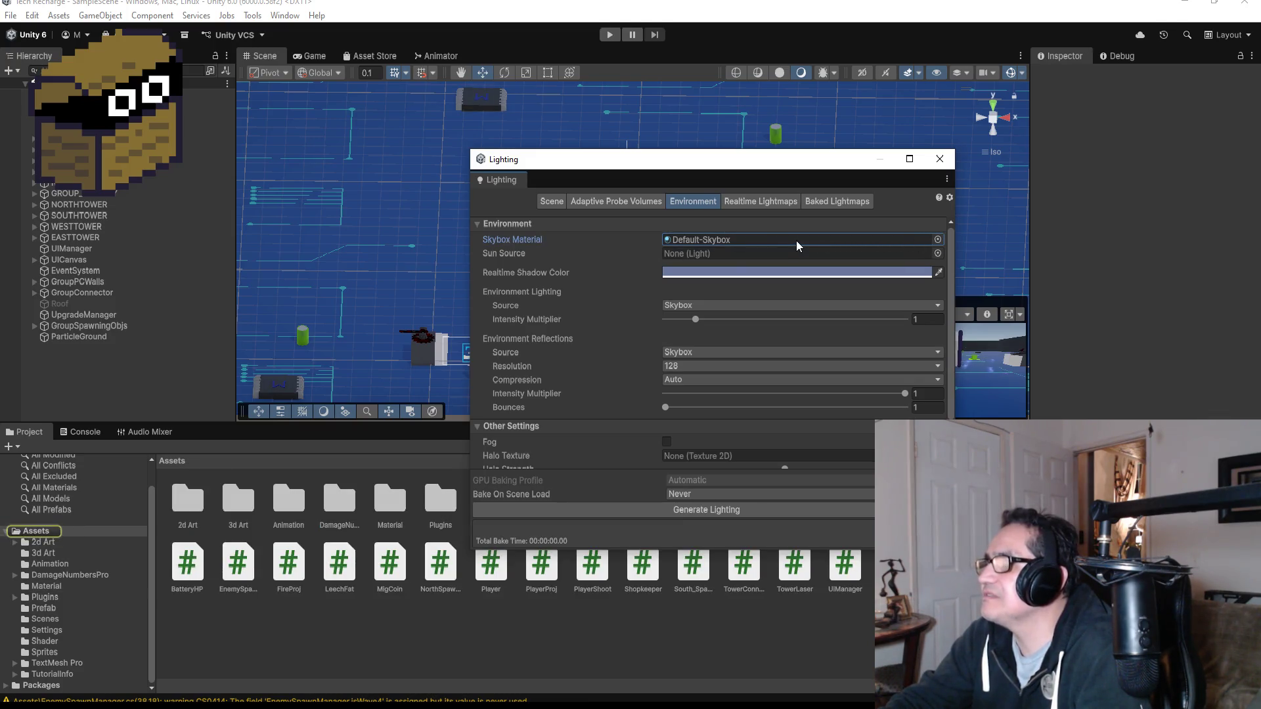
{"action": "key", "text": "Delete"}
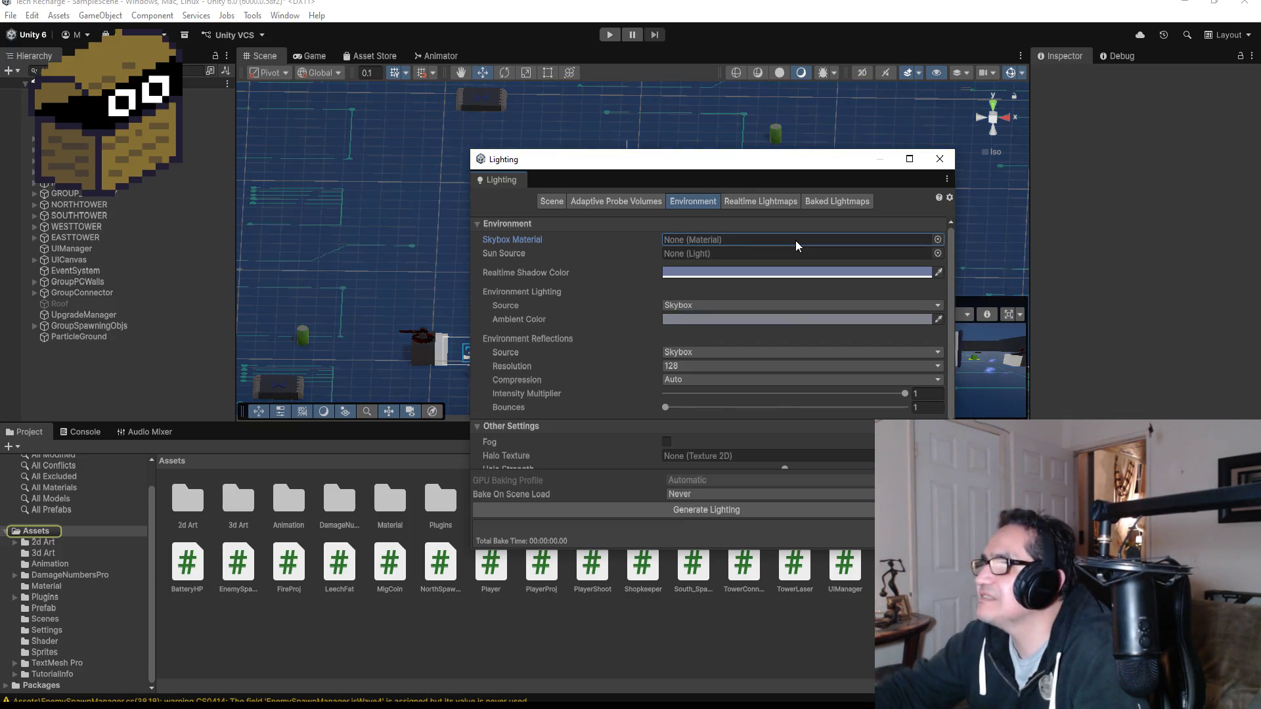
{"action": "left_click", "coordinate": [939, 159]}
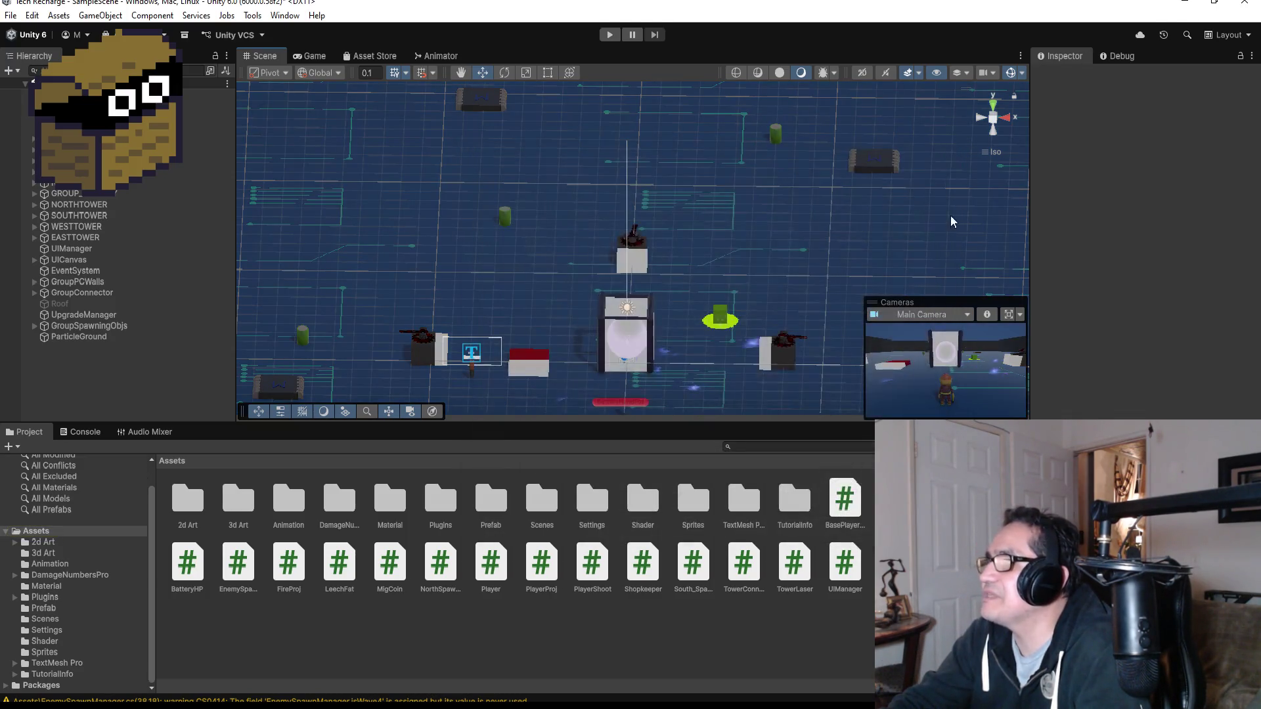
- Start play mode, walk onto the shop pad, and close the SHOPKEEPER panel
{"action": "left_click", "coordinate": [609, 36]}
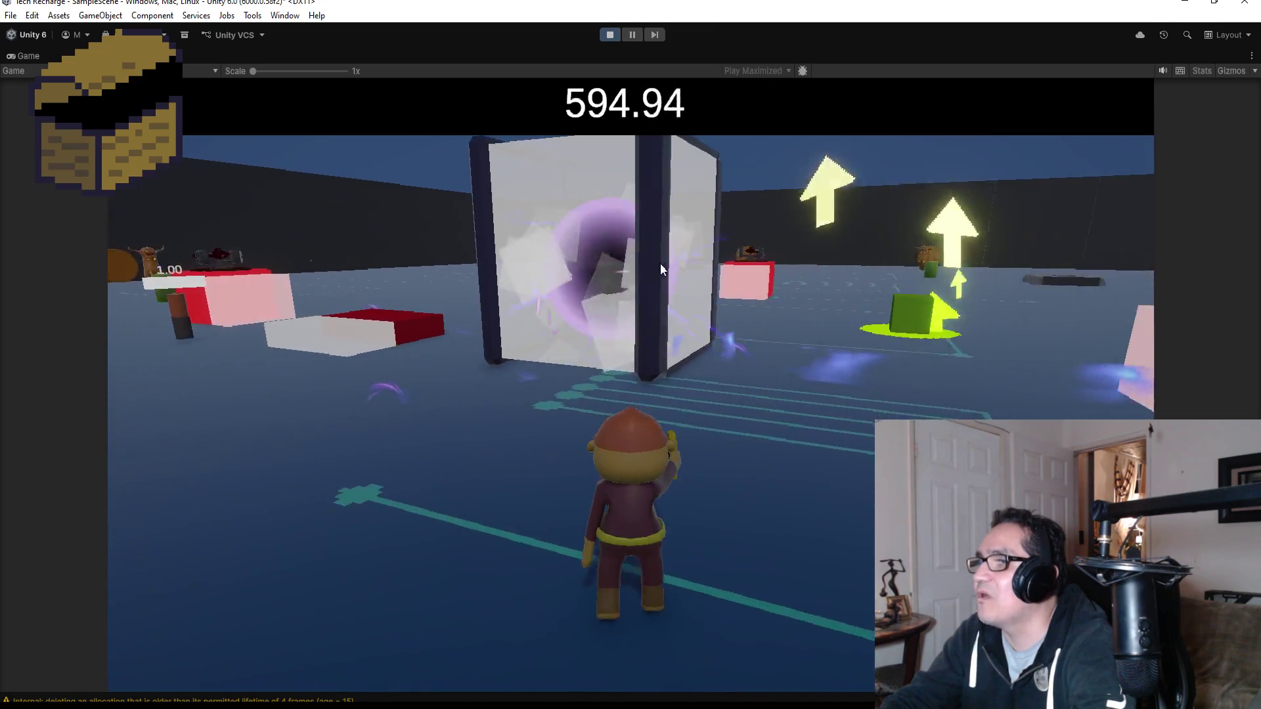
{"action": "key", "text": "w"}
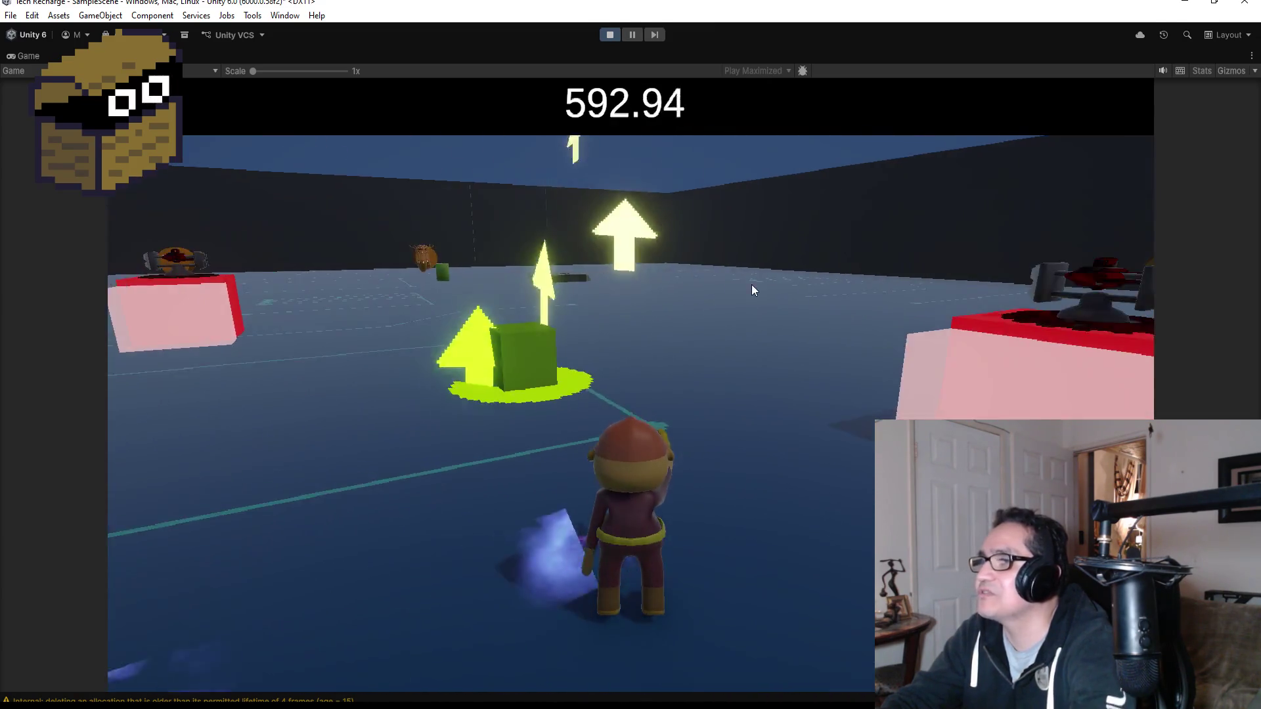
{"action": "key", "text": "w"}
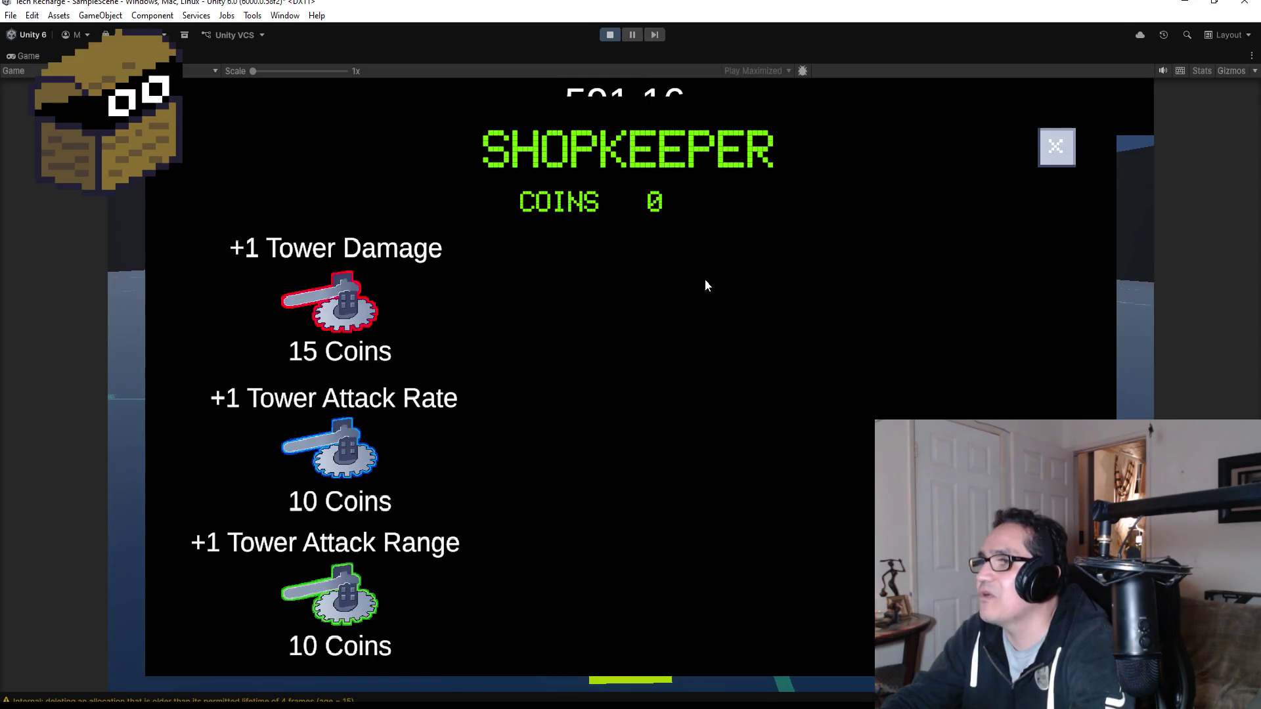
{"action": "left_click", "coordinate": [1055, 148]}
- Run the character around the arena with WASD while towers fire, then stop play mode
{"action": "key", "text": "w"}
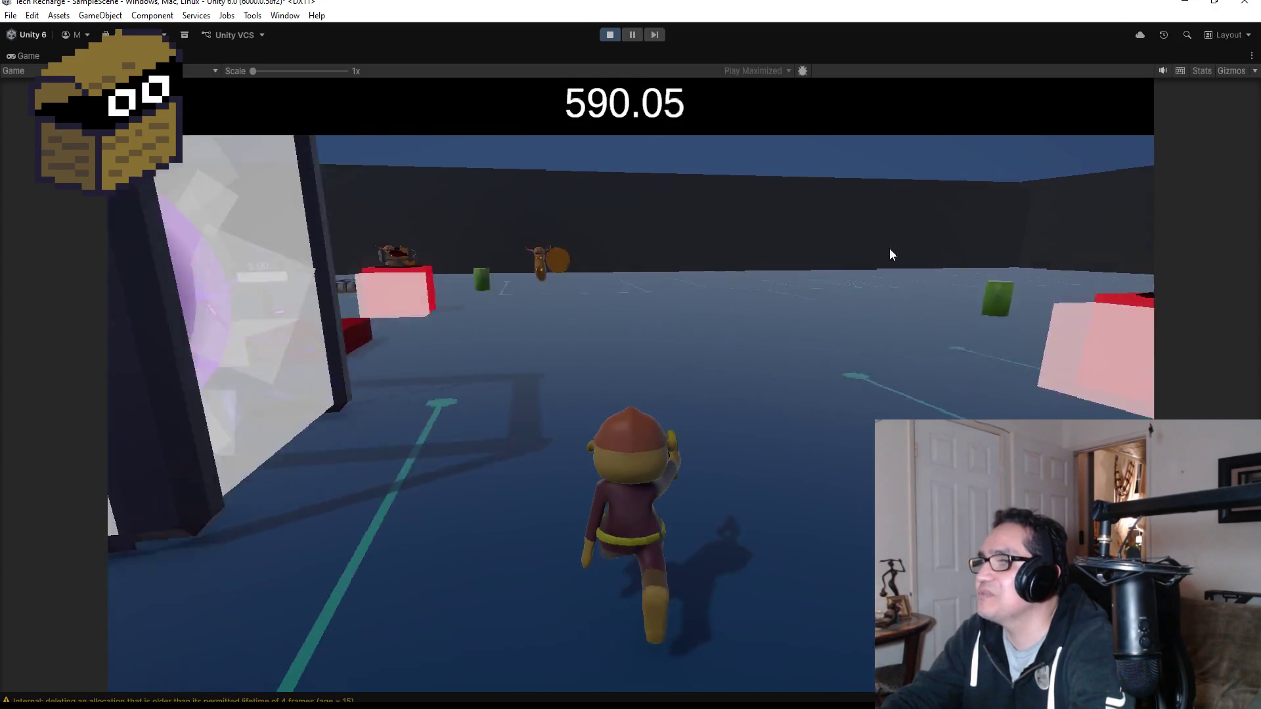
{"action": "key", "text": "w"}
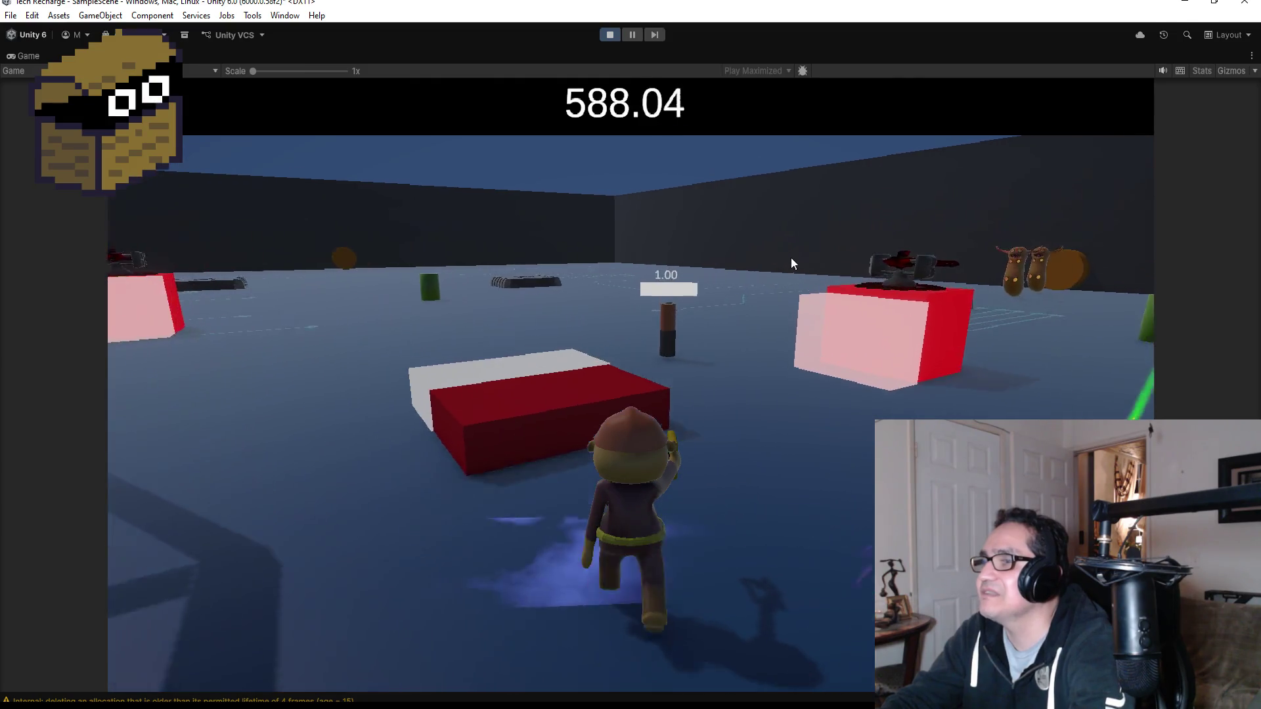
{"action": "key", "text": "w"}
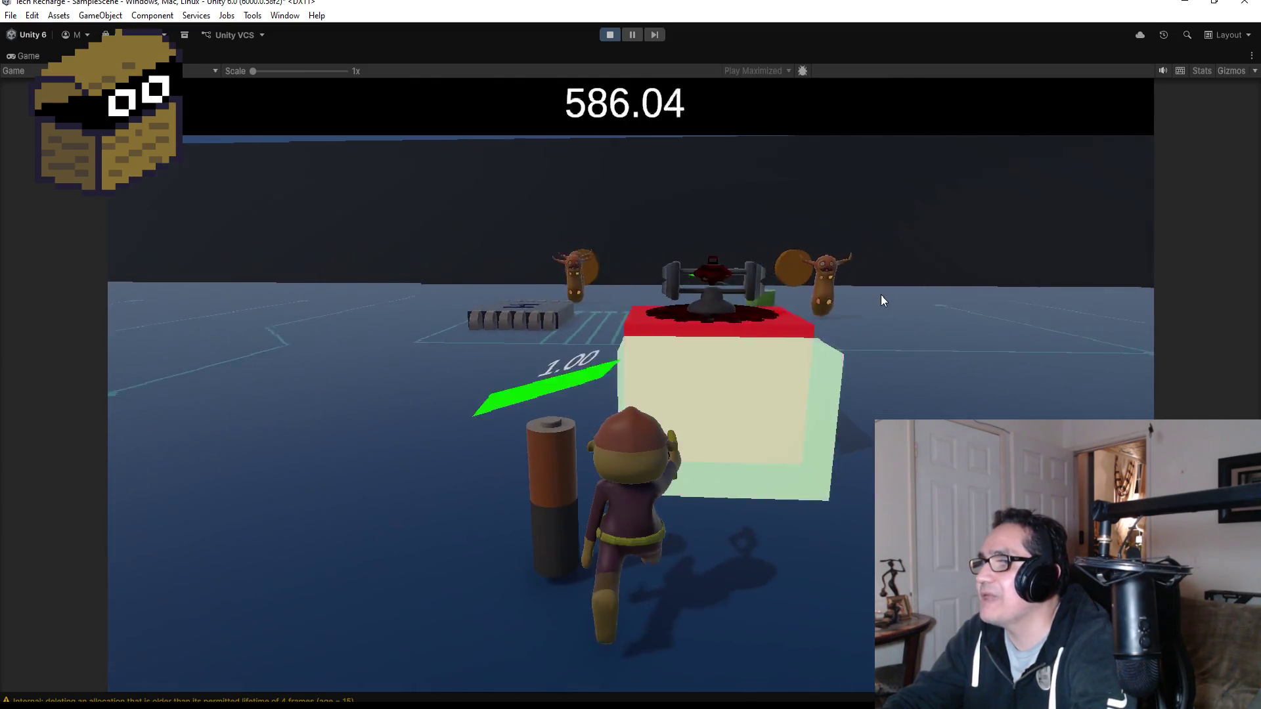
{"action": "key", "text": "d"}
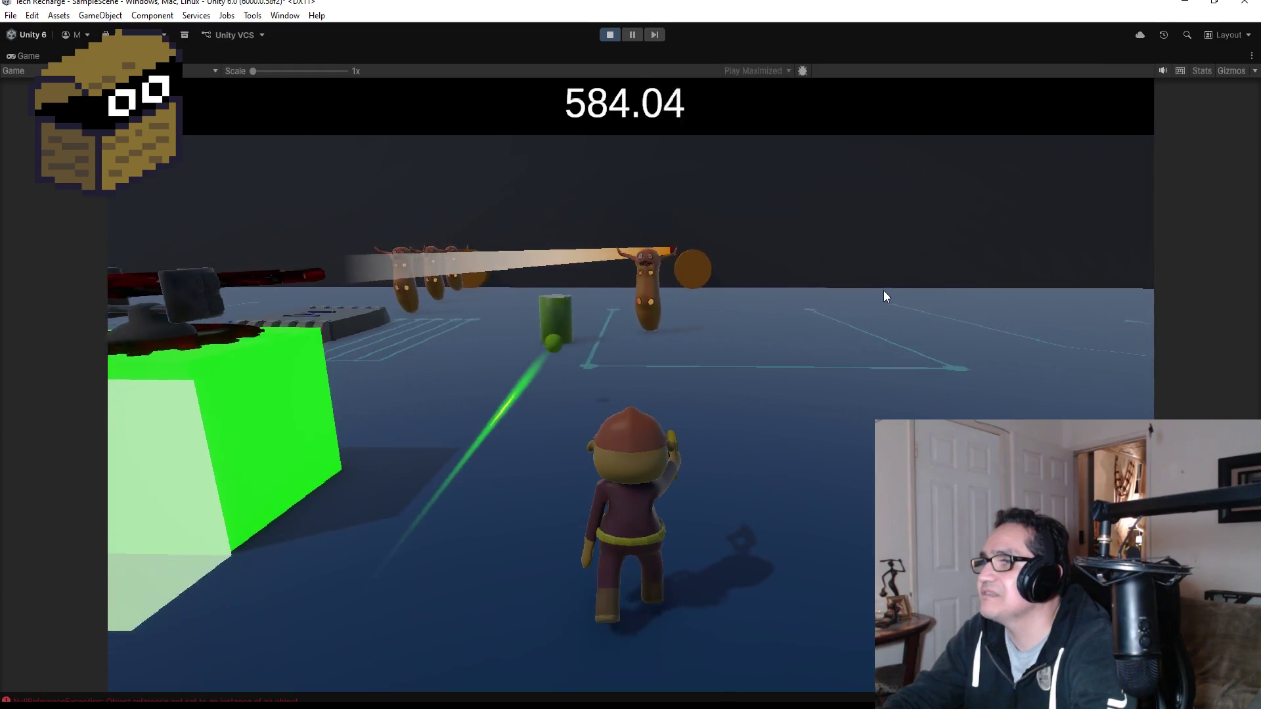
{"action": "key", "text": "a"}
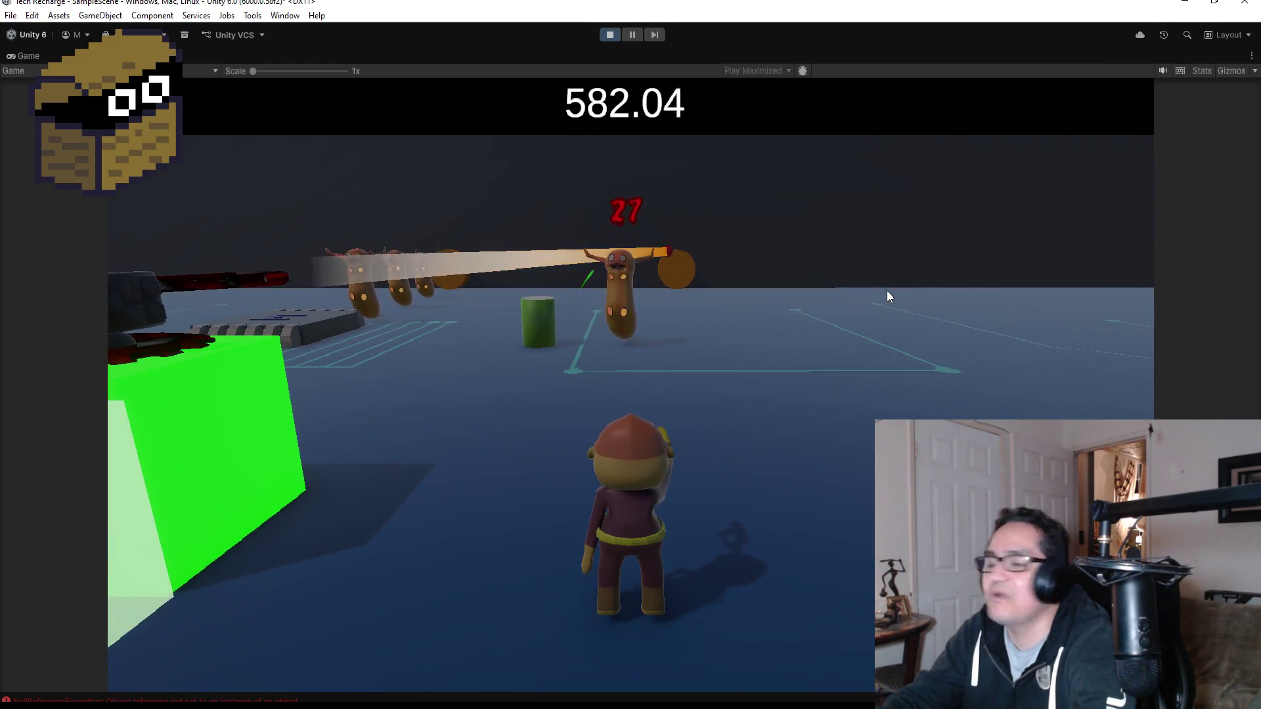
{"action": "key", "text": "w"}
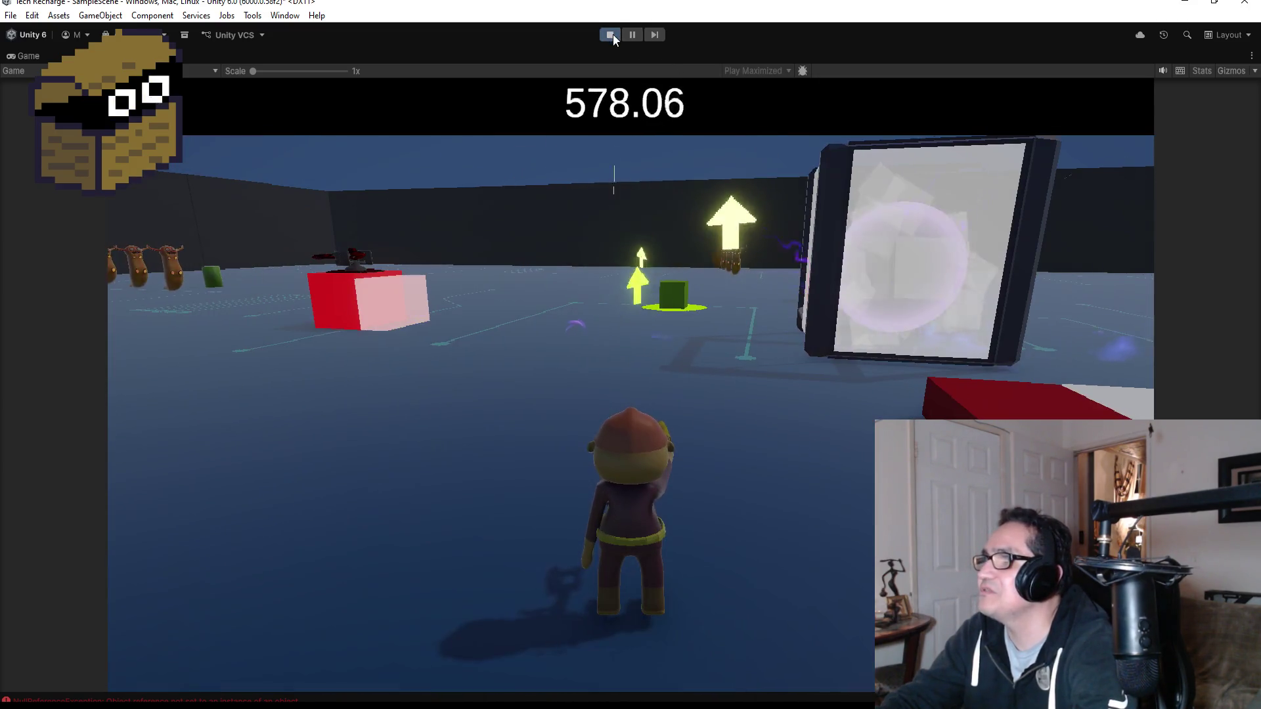
{"action": "left_click", "coordinate": [613, 34]}
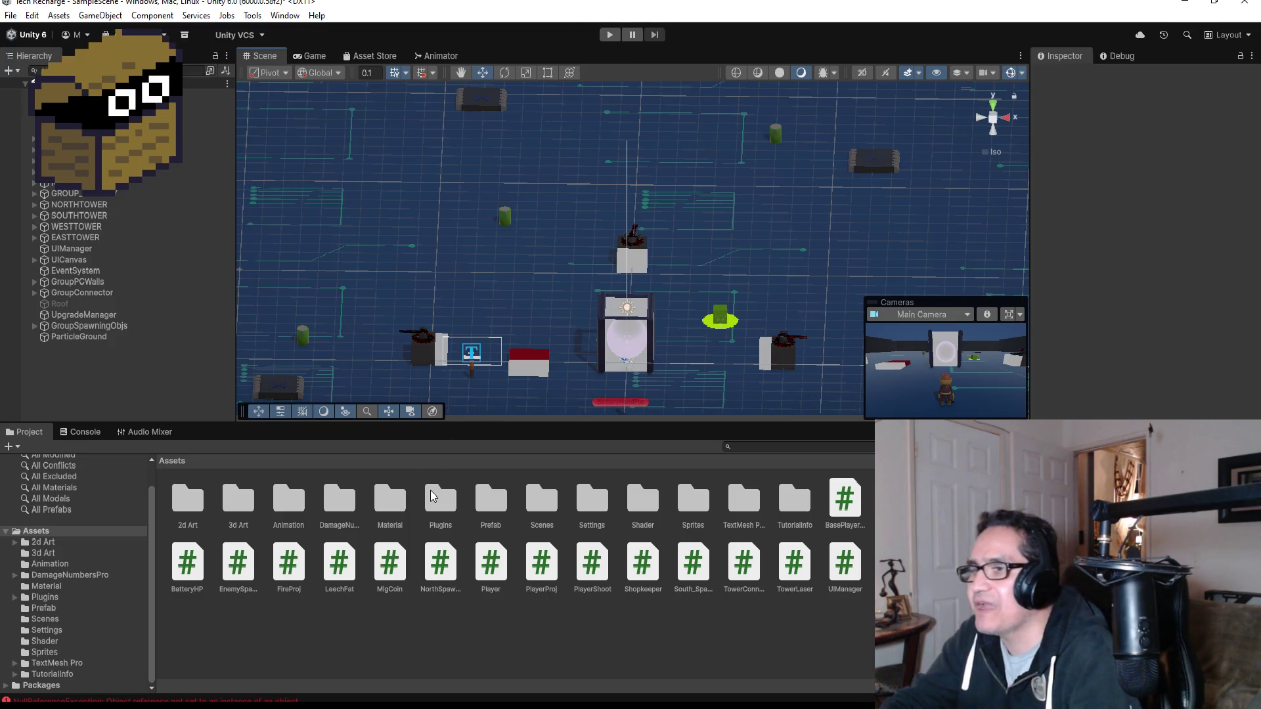
{"action": "left_click", "coordinate": [592, 500]}
{"action": "double_click", "coordinate": [643, 499]}
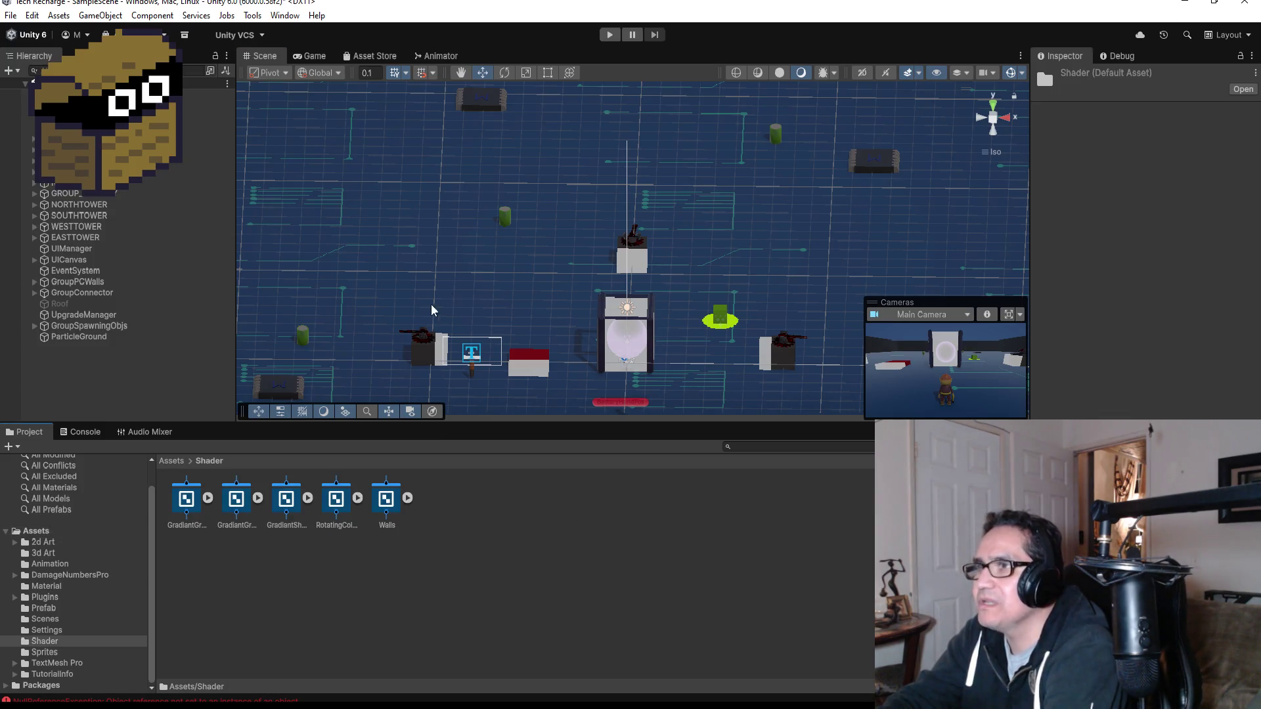
{"action": "left_click", "coordinate": [238, 502]}
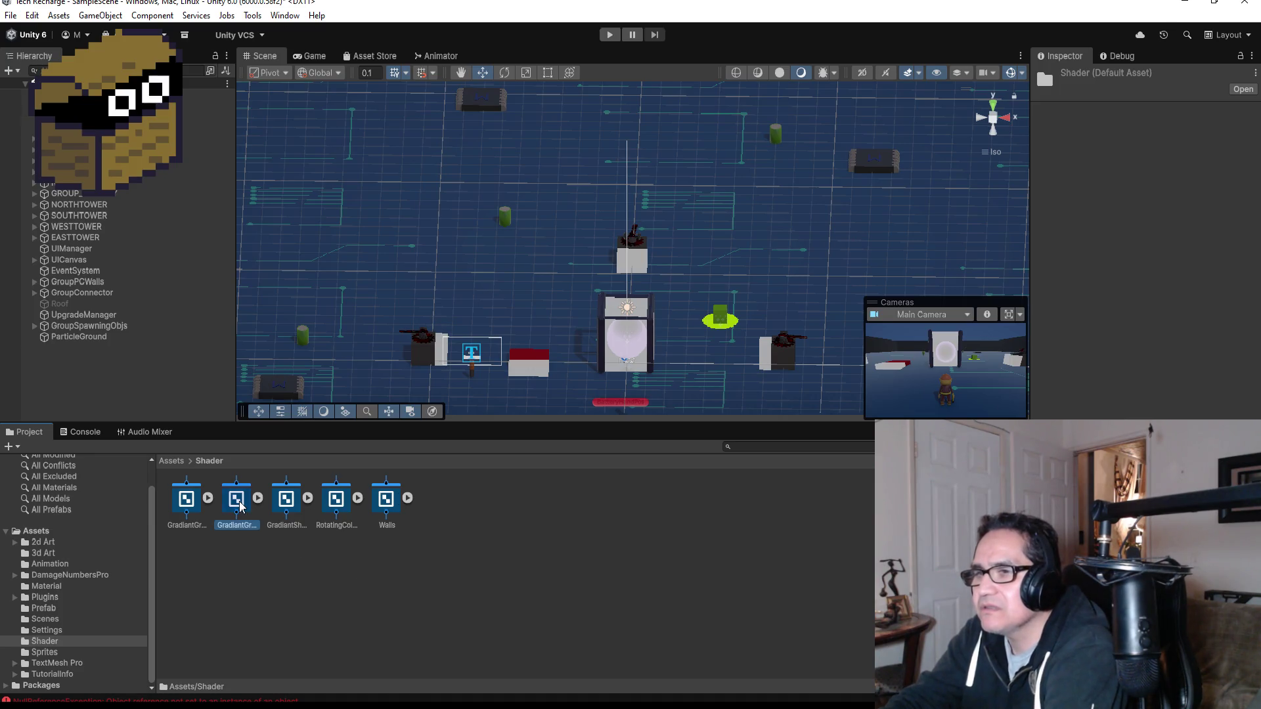
{"action": "left_click", "coordinate": [191, 509]}
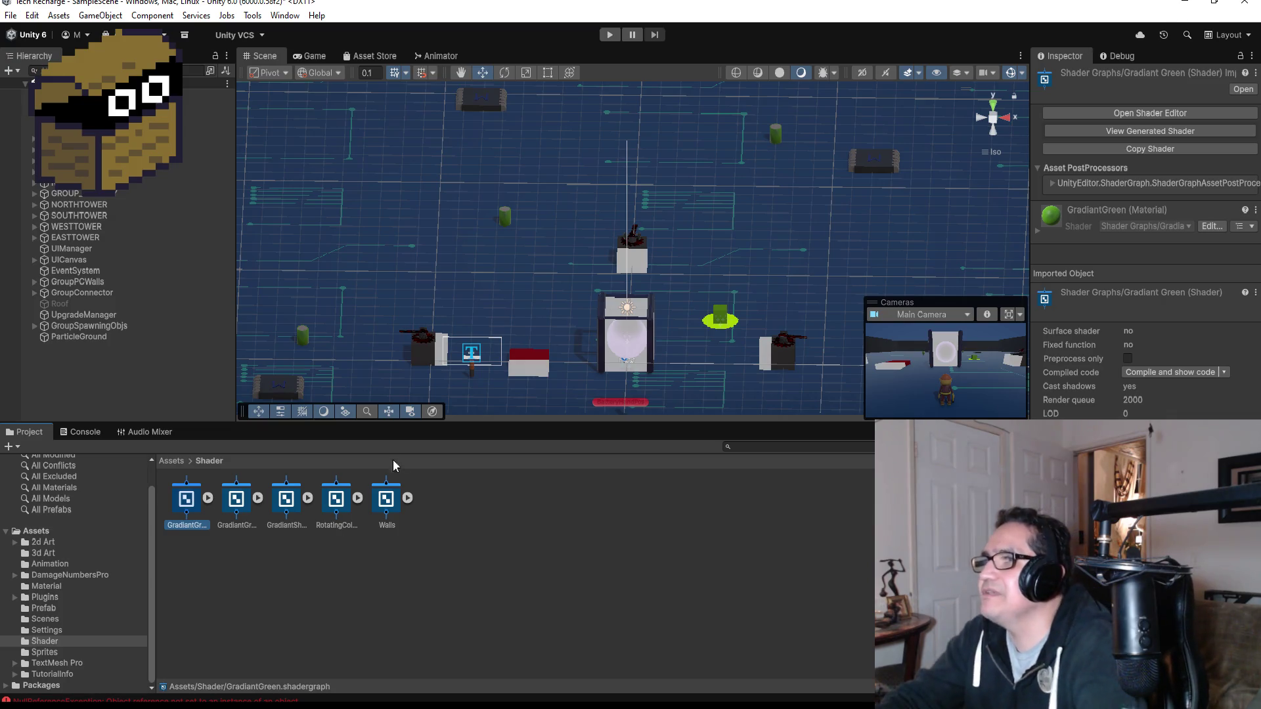
{"action": "scroll", "coordinate": [611, 253], "scroll_direction": "down", "scroll_amount": 5}
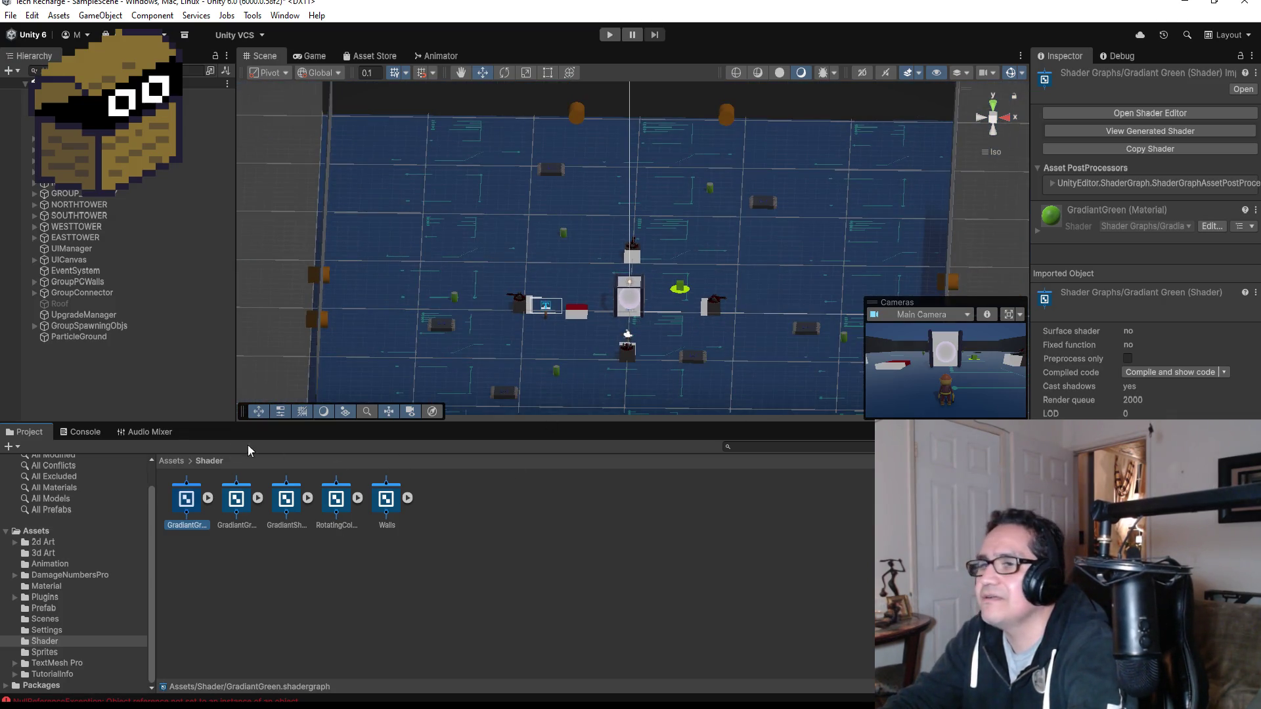
{"action": "left_click", "coordinate": [171, 461]}
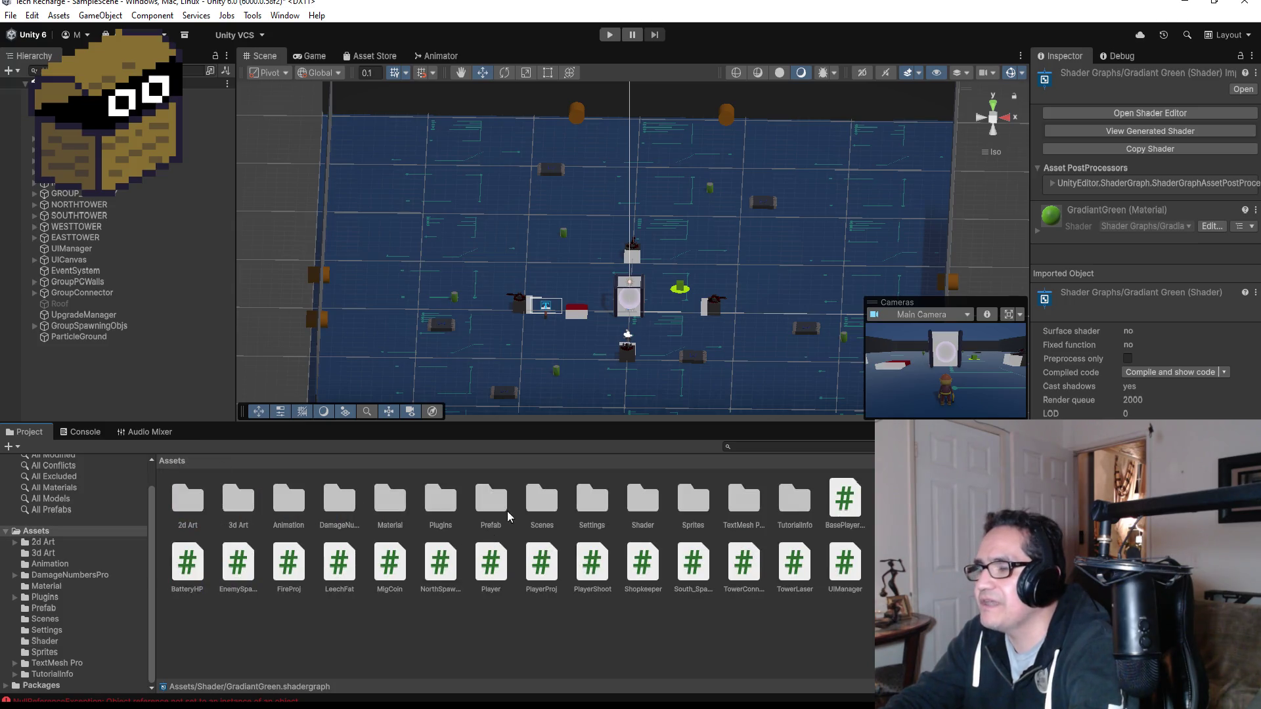
{"action": "left_click", "coordinate": [545, 506]}
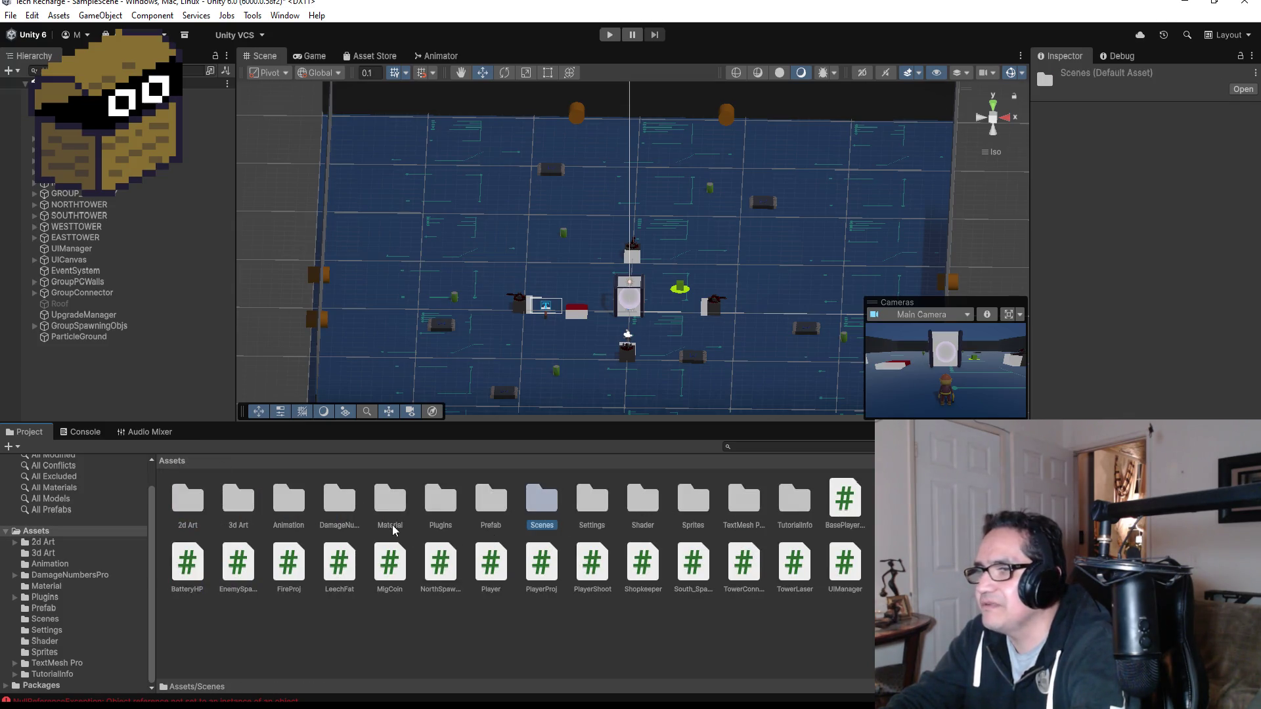
{"action": "double_click", "coordinate": [486, 503]}
- Inspect the LEECHFAT prefab's components and open it in prefab mode
{"action": "left_click", "coordinate": [490, 506]}
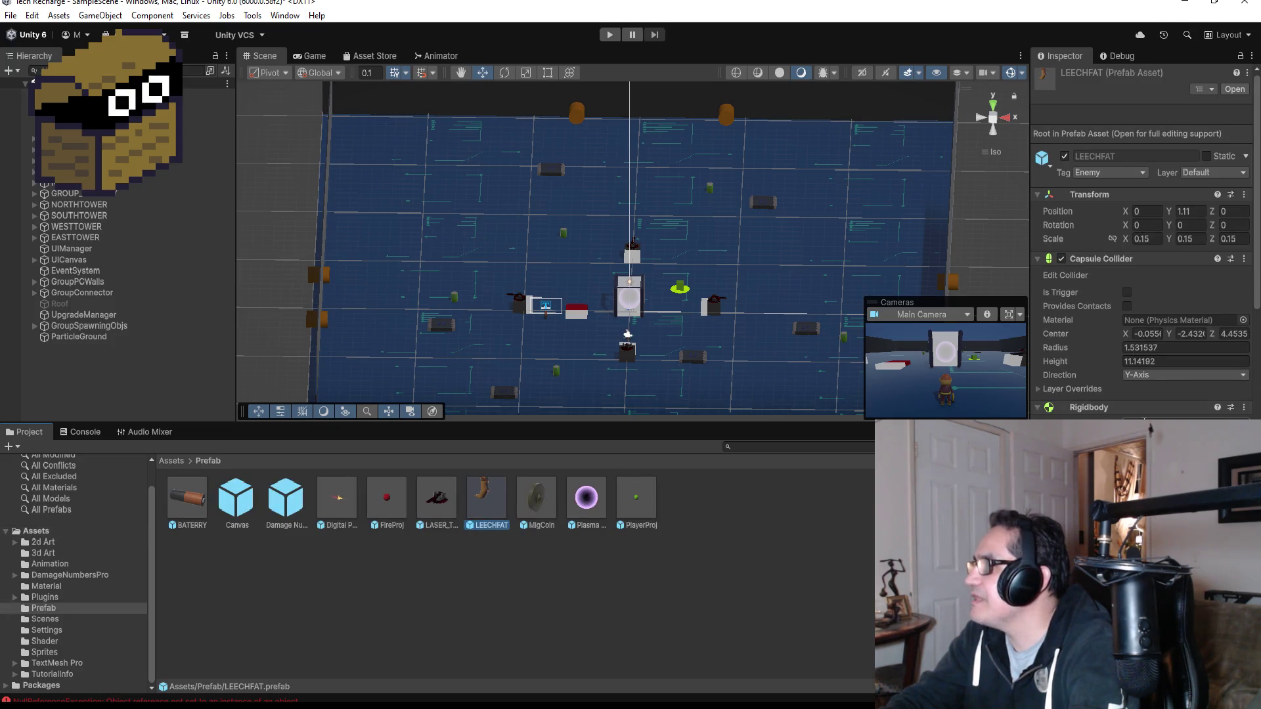
{"action": "scroll", "coordinate": [1132, 358], "scroll_direction": "down", "scroll_amount": 2}
{"action": "scroll", "coordinate": [1151, 414], "scroll_direction": "down", "scroll_amount": 10}
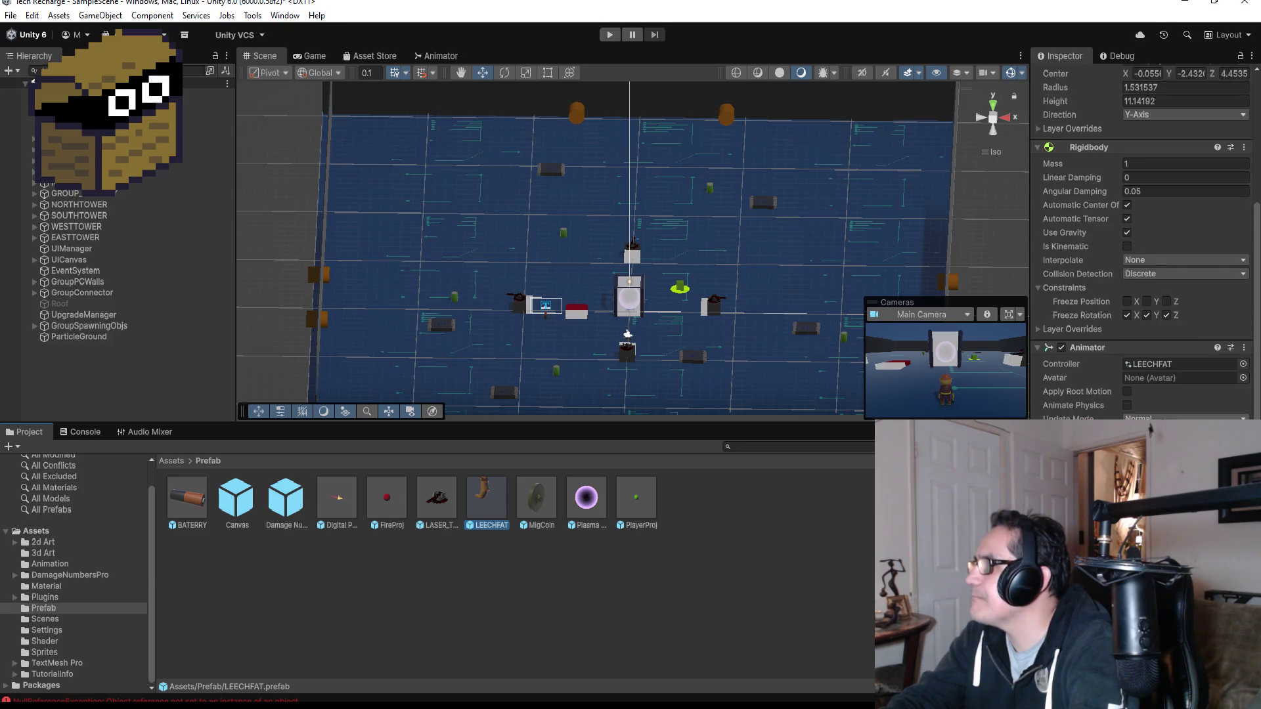
{"action": "scroll", "coordinate": [1168, 416], "scroll_direction": "up", "scroll_amount": 10}
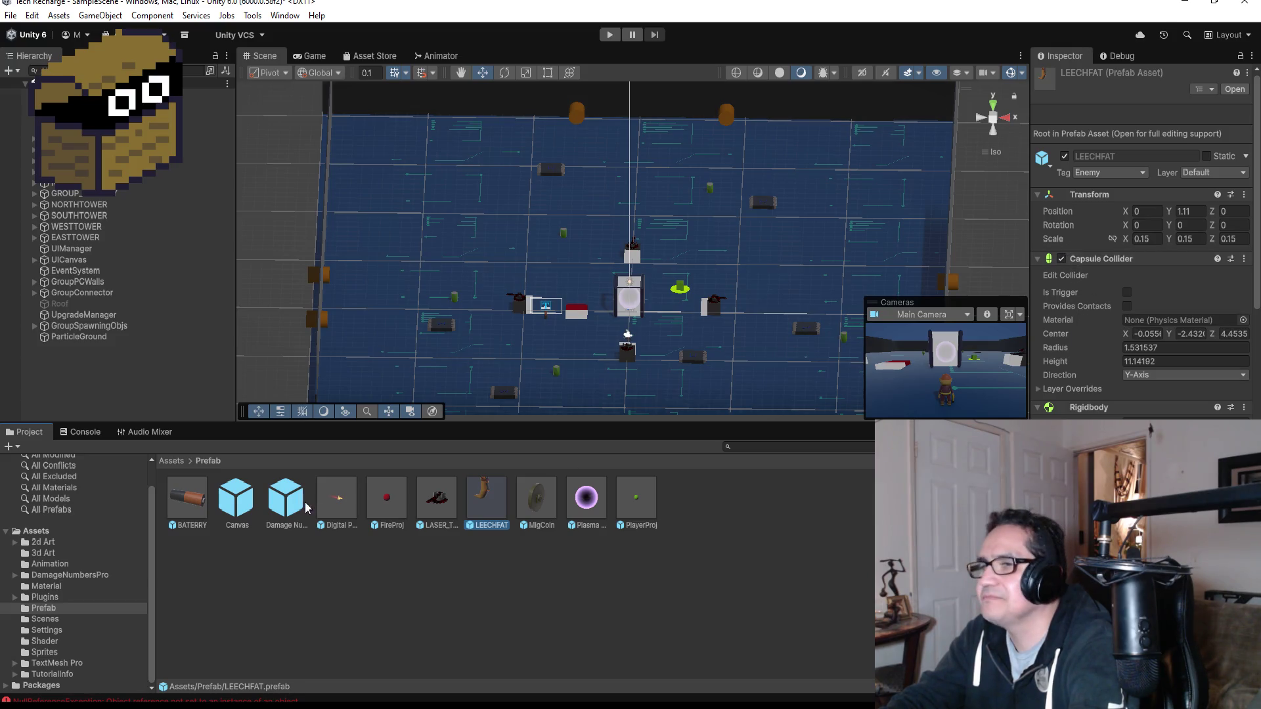
{"action": "double_click", "coordinate": [499, 502]}
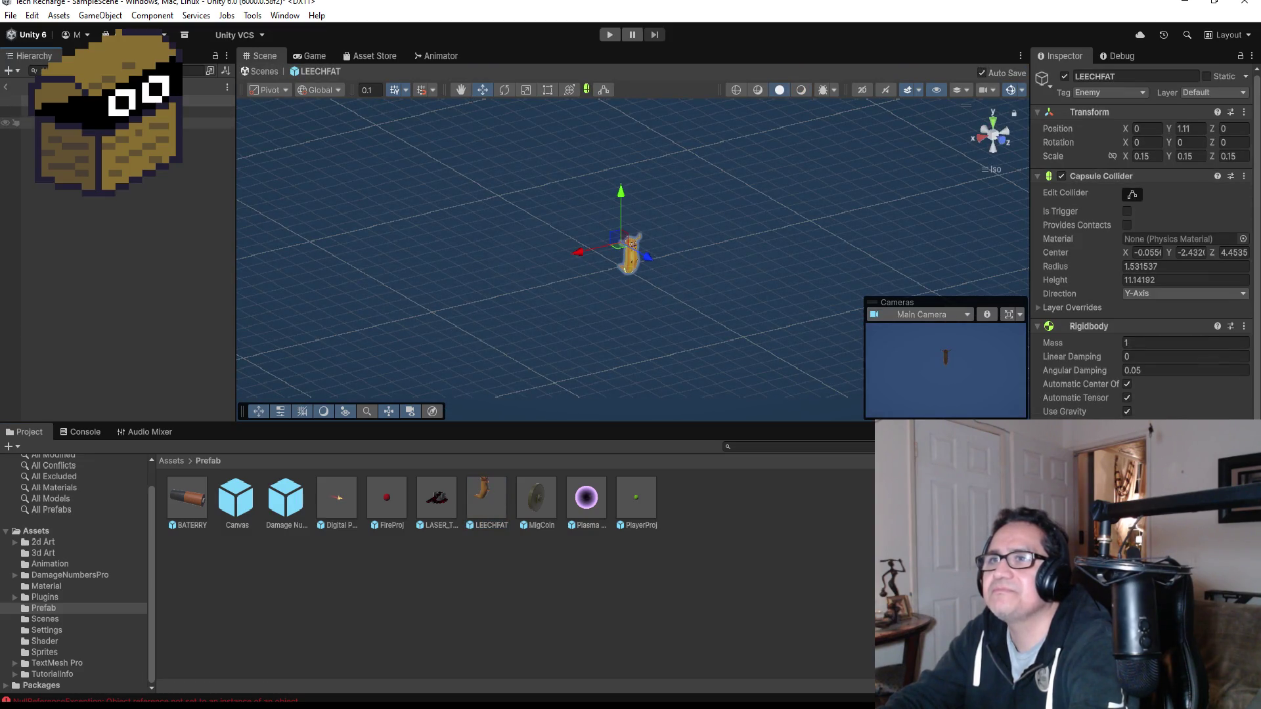
- Select the prefab's Body object and expand its Materials list
{"action": "left_click", "coordinate": [204, 123]}
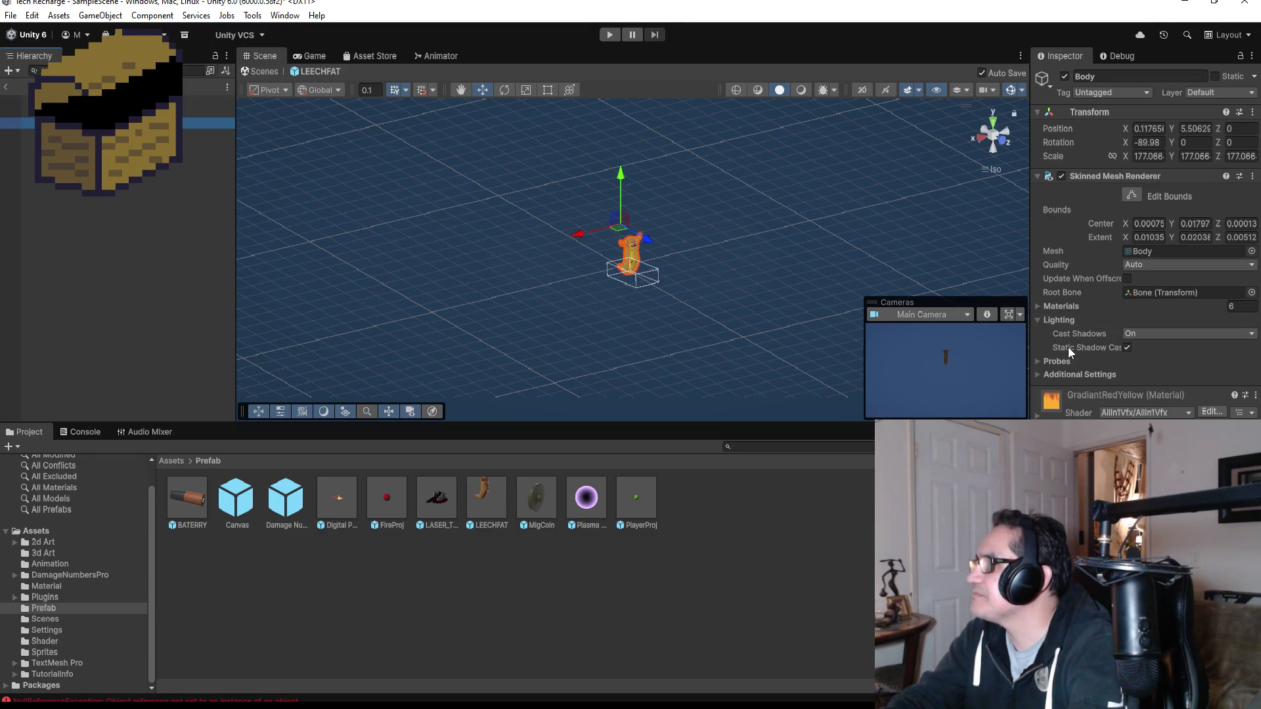
{"action": "left_click_drag", "start_coordinate": [1030, 322], "coordinate": [1033, 322]}
{"action": "left_click", "coordinate": [1044, 306]}
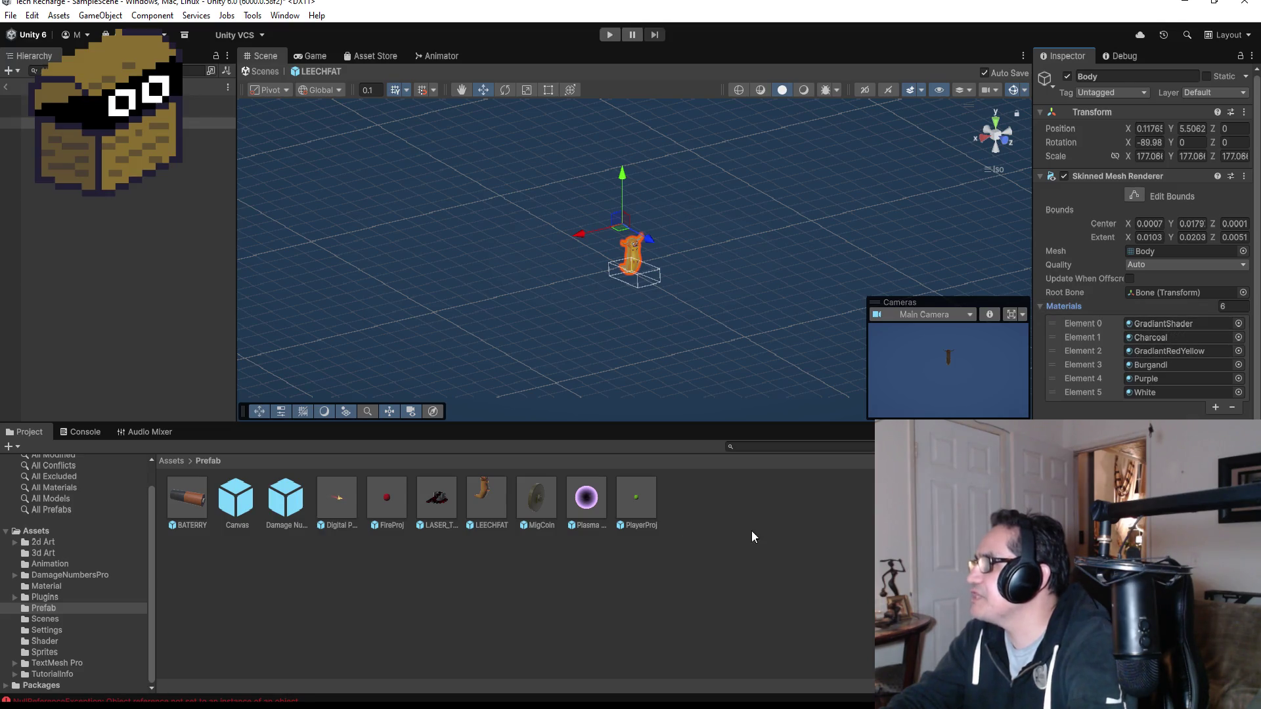
- Open GradiantShader from the Assets Shader folder in Shader Graph
{"action": "left_click", "coordinate": [170, 462]}
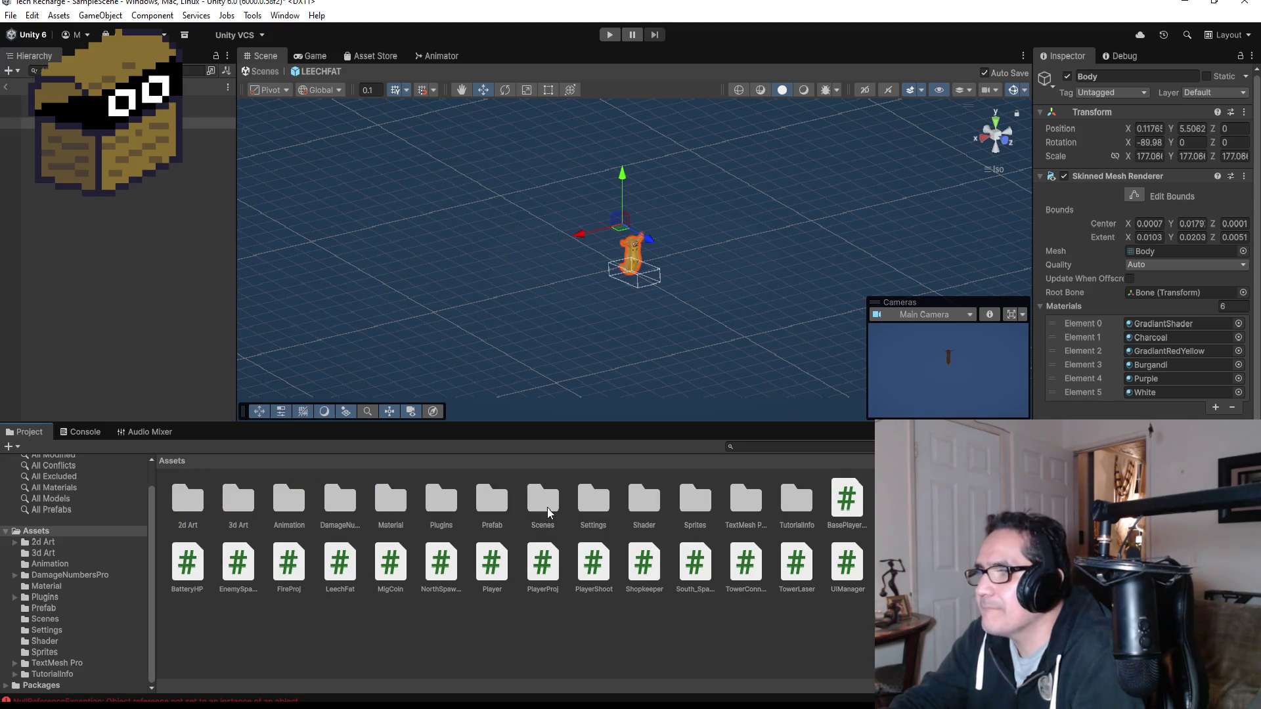
{"action": "double_click", "coordinate": [659, 504]}
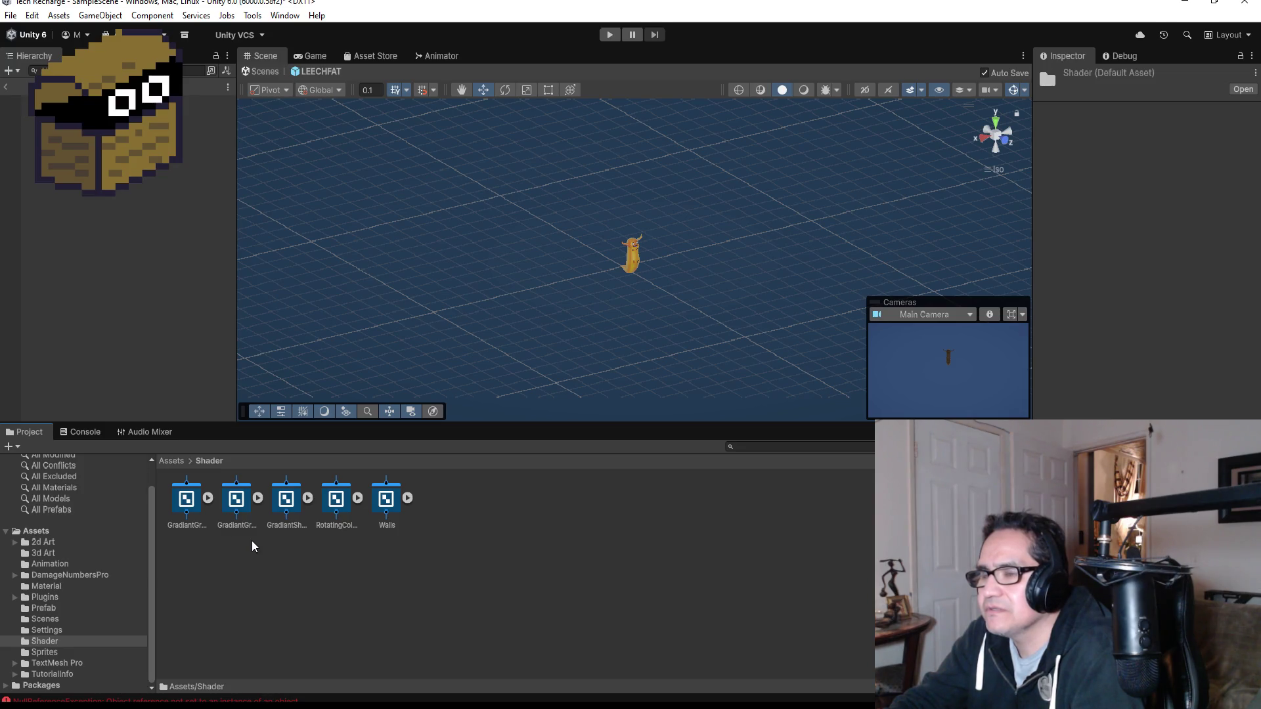
{"action": "left_click", "coordinate": [287, 502]}
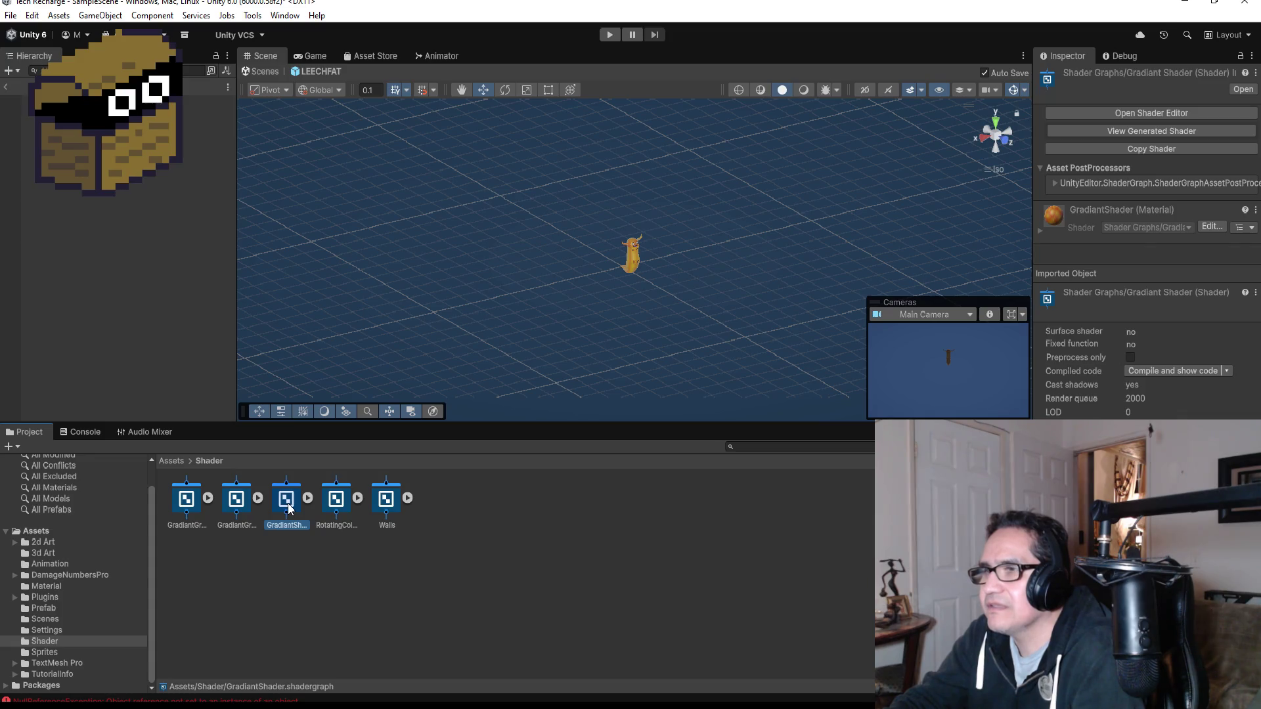
{"action": "double_click", "coordinate": [287, 501]}
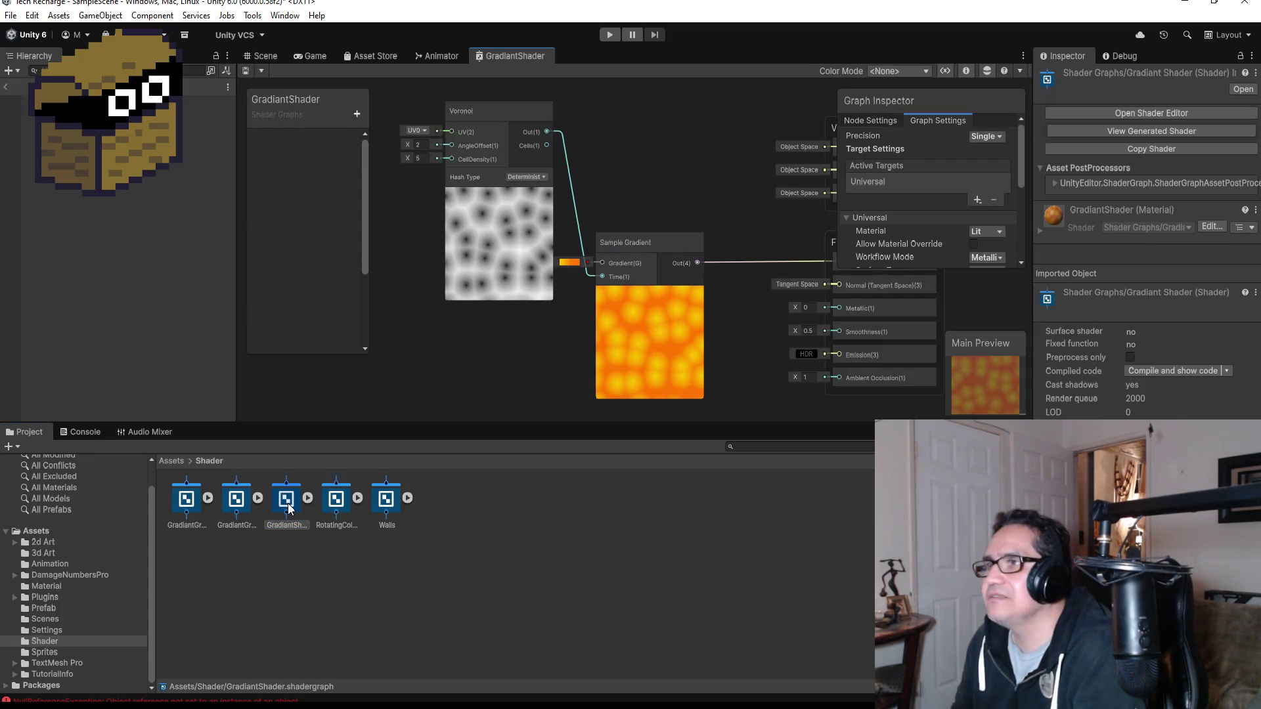
- Add a Baked GI node to the GradiantShader graph via node search 'glo'
{"action": "scroll", "coordinate": [690, 325], "scroll_direction": "down", "scroll_amount": 4}
{"action": "scroll", "coordinate": [683, 334], "scroll_direction": "up", "scroll_amount": 2}
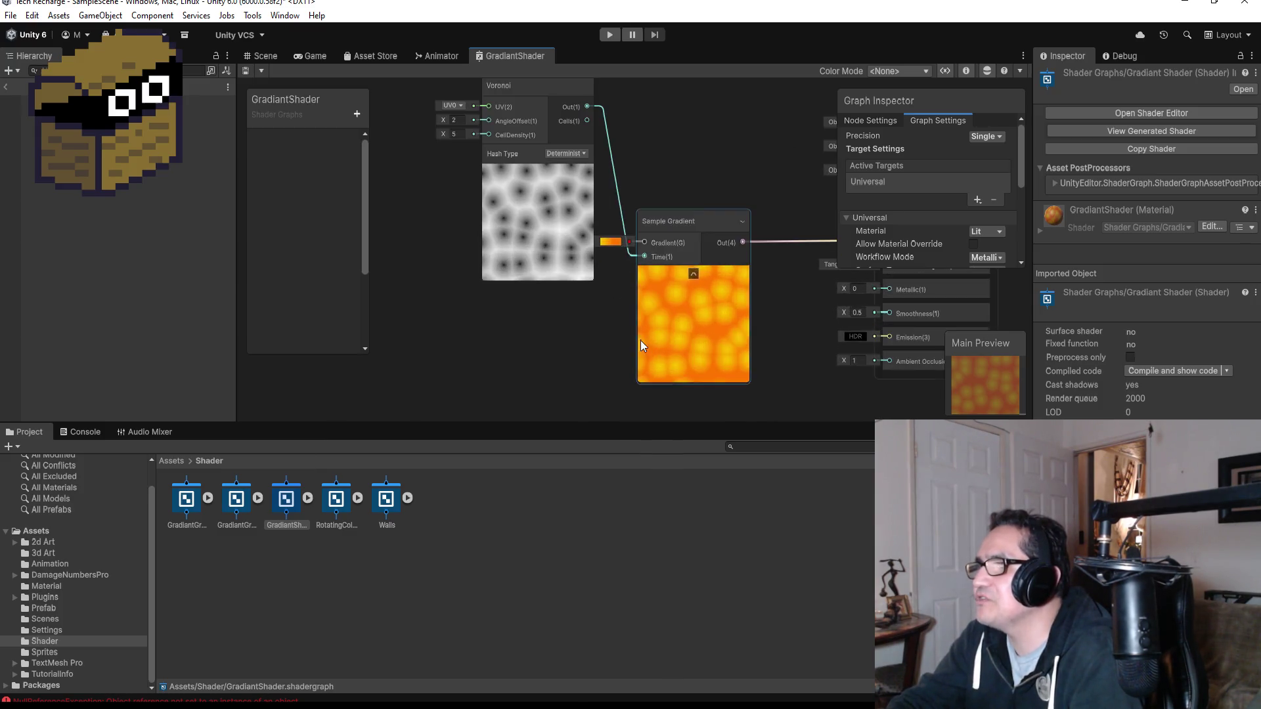
{"action": "right_click", "coordinate": [641, 170]}
{"action": "left_click", "coordinate": [683, 175]}
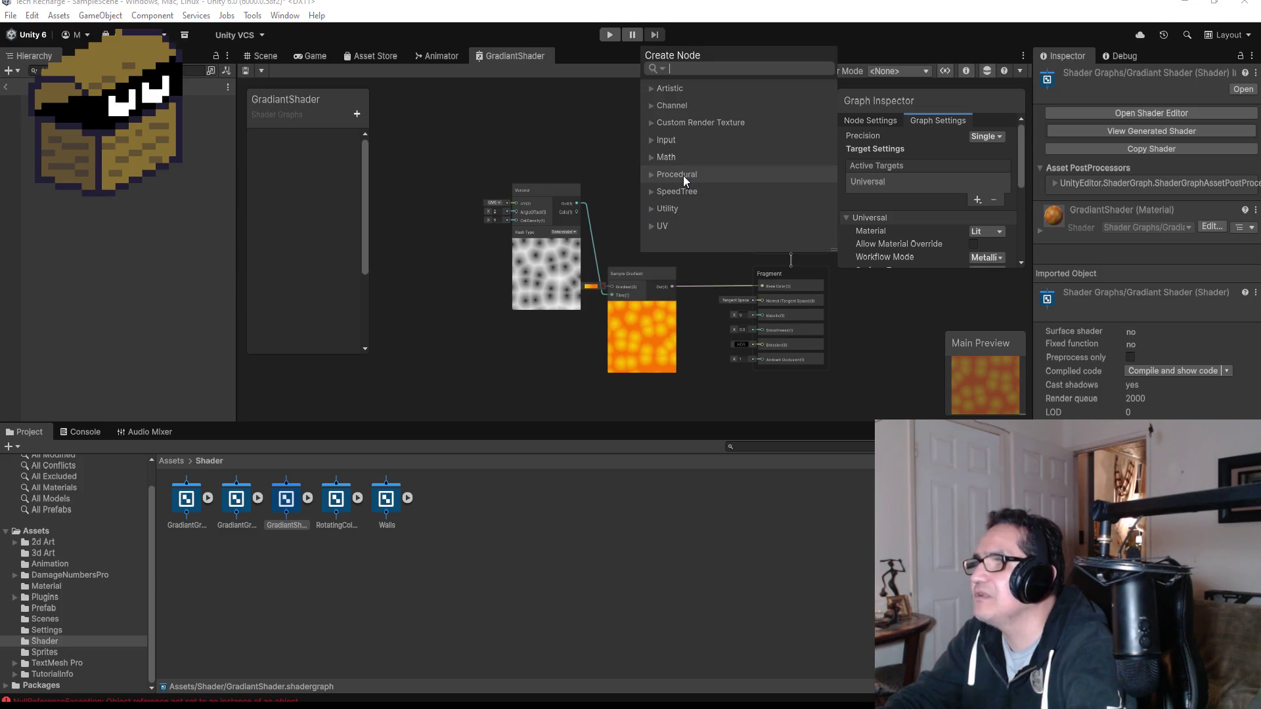
{"action": "type", "text": "glo"}
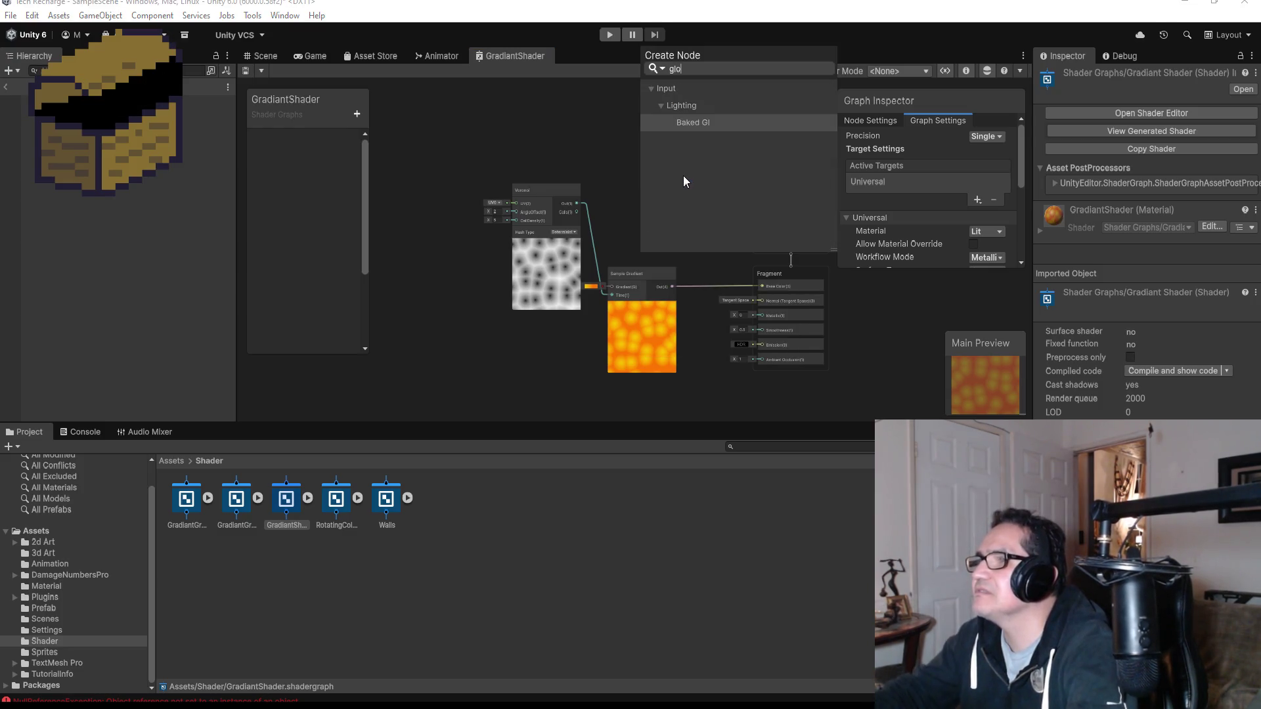
{"action": "left_click", "coordinate": [699, 125]}
- Wire Baked GI into the Fragment Normal input and expand GradiantShader to show its material
{"action": "left_click_drag", "start_coordinate": [675, 191], "coordinate": [666, 167]}
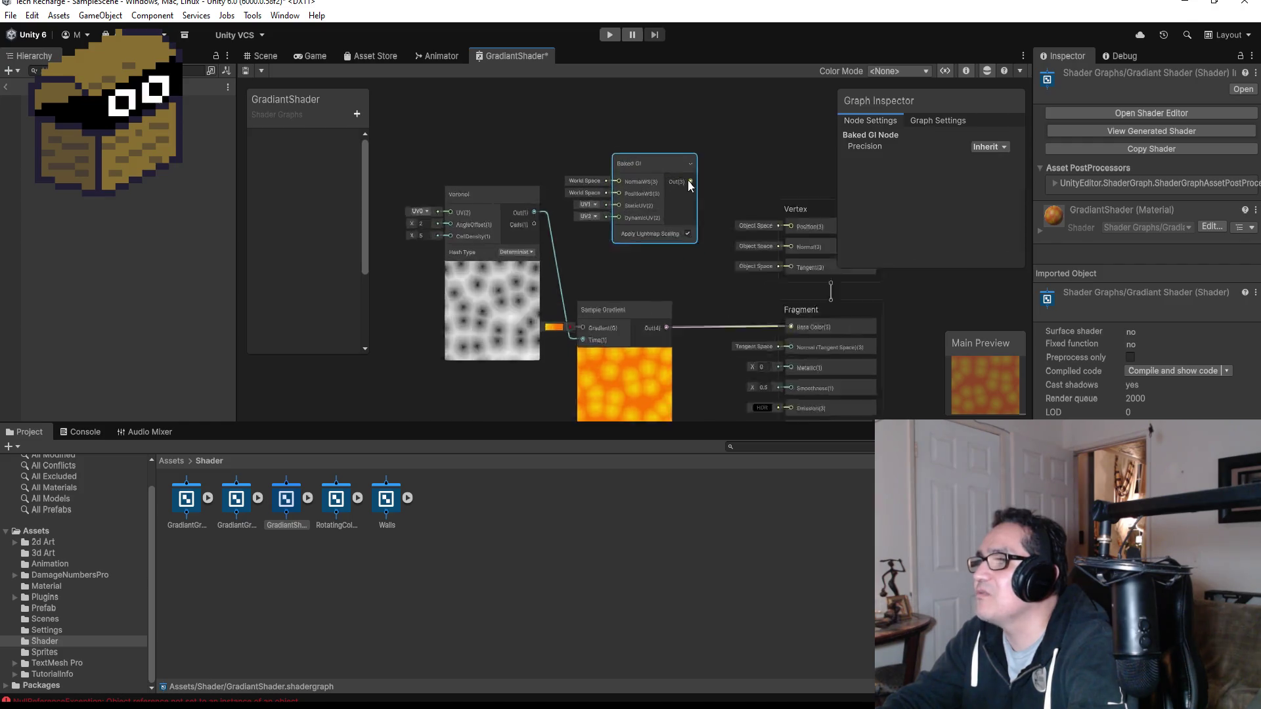
{"action": "scroll", "coordinate": [688, 180], "scroll_direction": "up", "scroll_amount": 6}
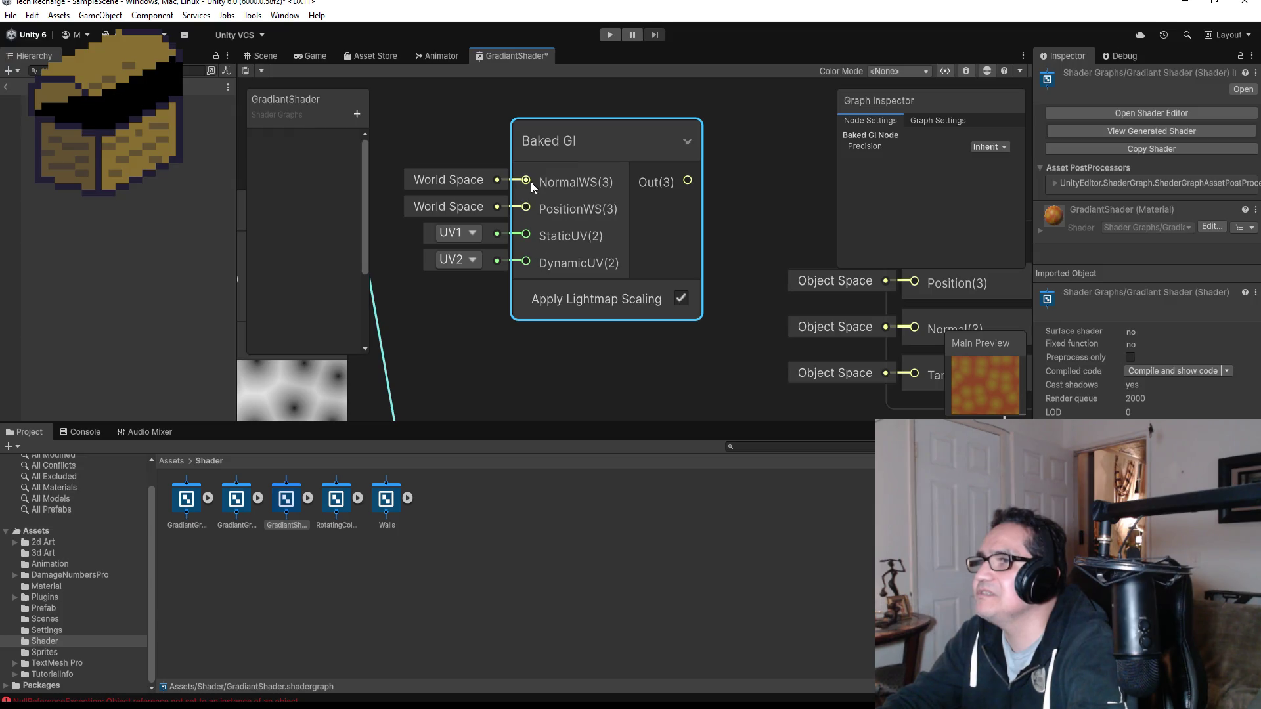
{"action": "scroll", "coordinate": [676, 215], "scroll_direction": "down", "scroll_amount": 5}
{"action": "mouse_move", "coordinate": [683, 199]}
{"action": "left_mouse_down"}
{"action": "mouse_move", "coordinate": [769, 388]}
{"action": "mouse_move", "coordinate": [795, 318]}
{"action": "mouse_move", "coordinate": [799, 337]}
{"action": "left_mouse_up"}
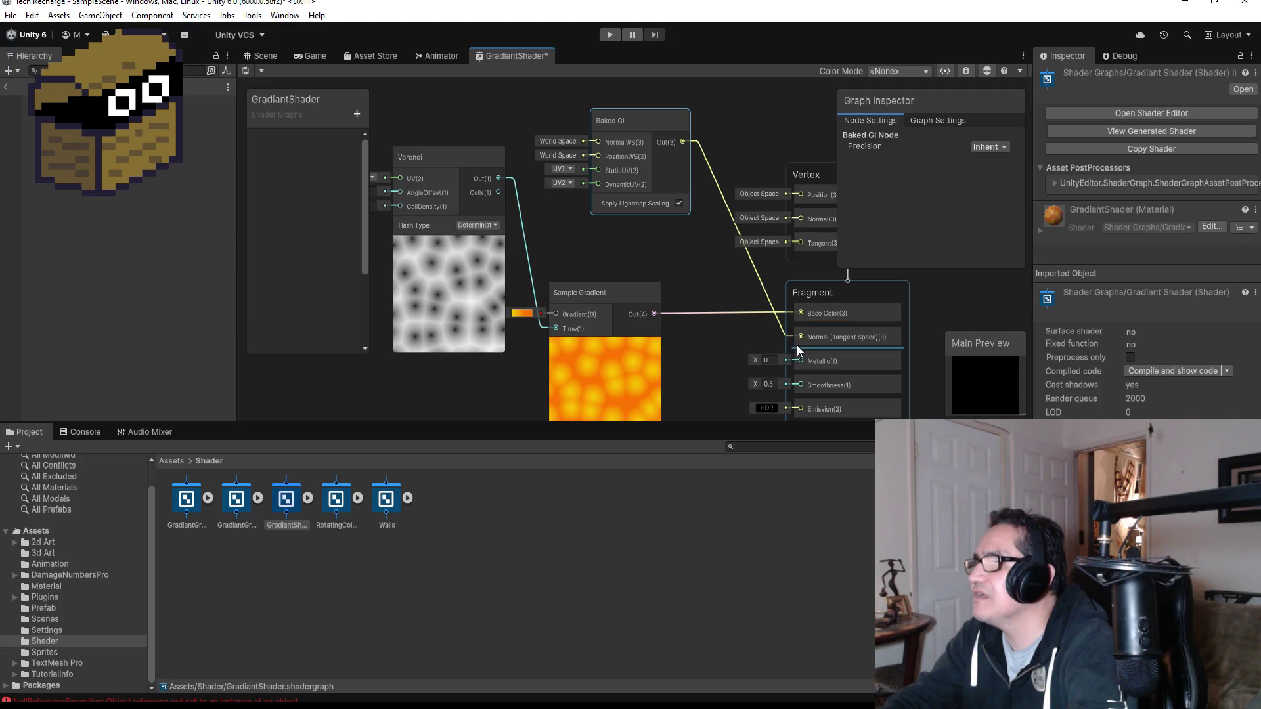
{"action": "left_click", "coordinate": [307, 500]}
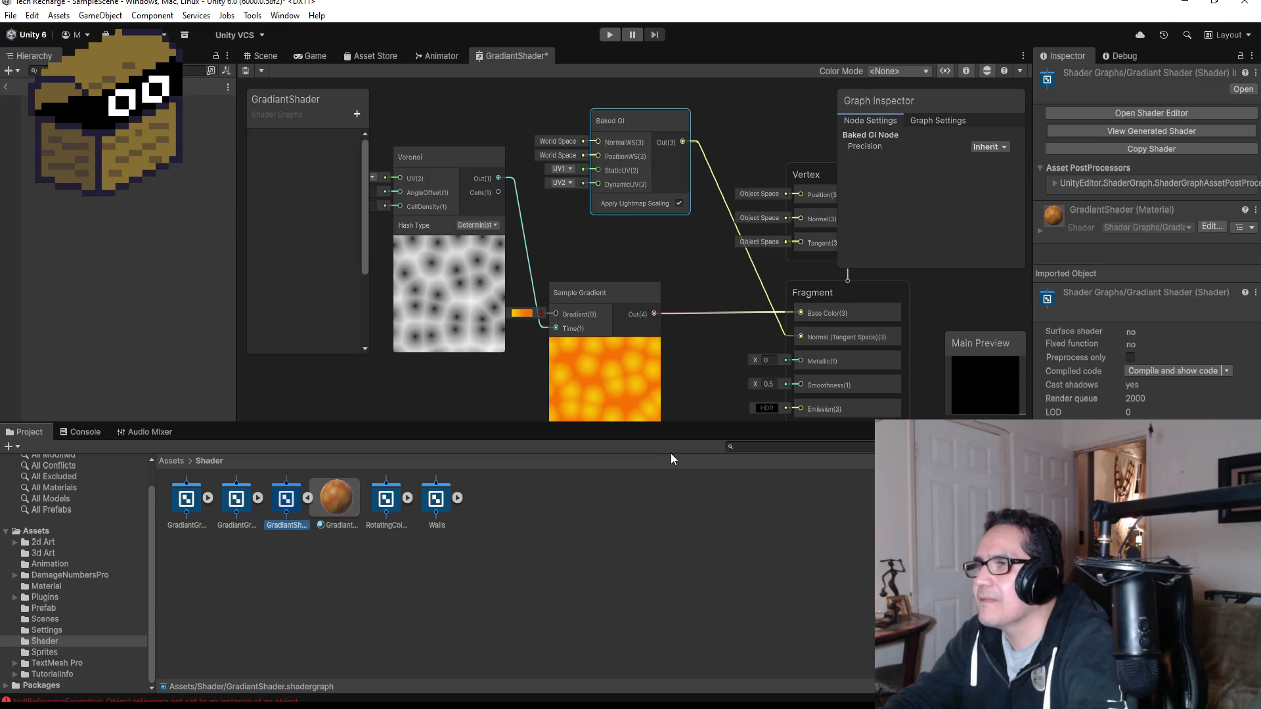
- Move the Baked GI output from Fragment Normal to Fragment Metallic
{"action": "mouse_move", "coordinate": [800, 339]}
{"action": "left_mouse_down"}
{"action": "mouse_move", "coordinate": [795, 364]}
{"action": "mouse_move", "coordinate": [787, 293]}
{"action": "left_mouse_up"}
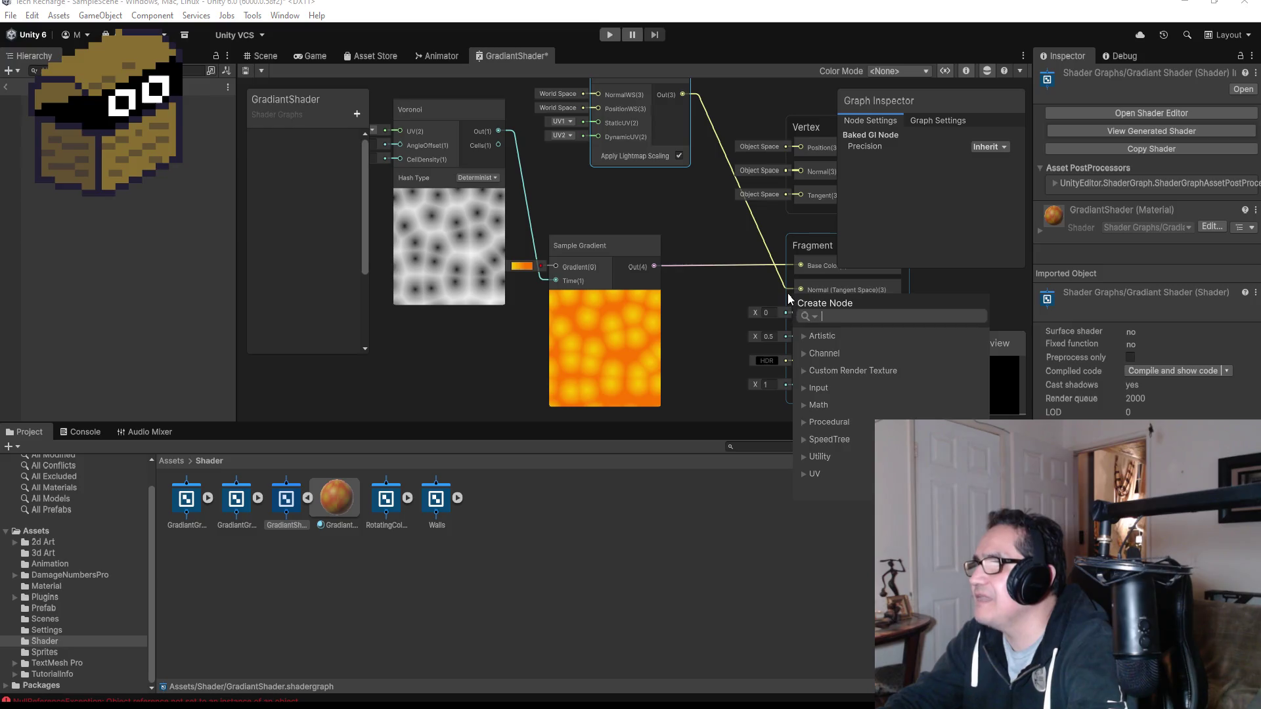
{"action": "left_click", "coordinate": [788, 289]}
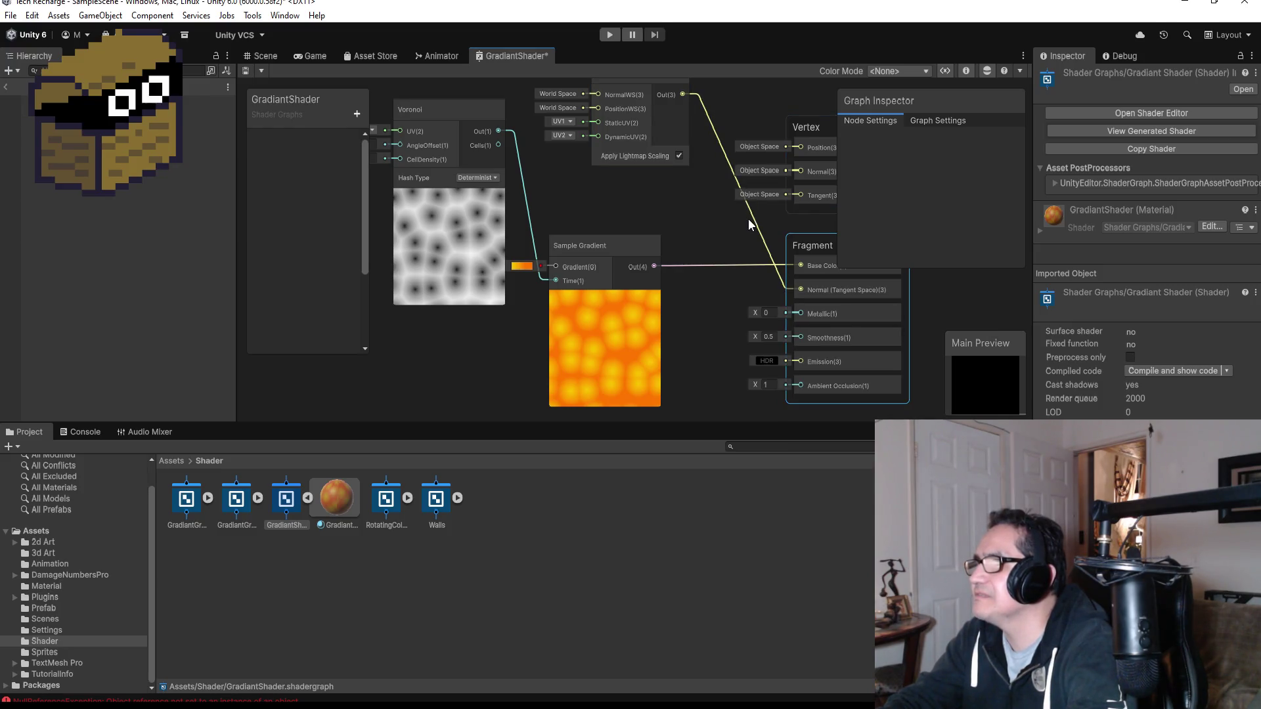
{"action": "key", "text": "Delete"}
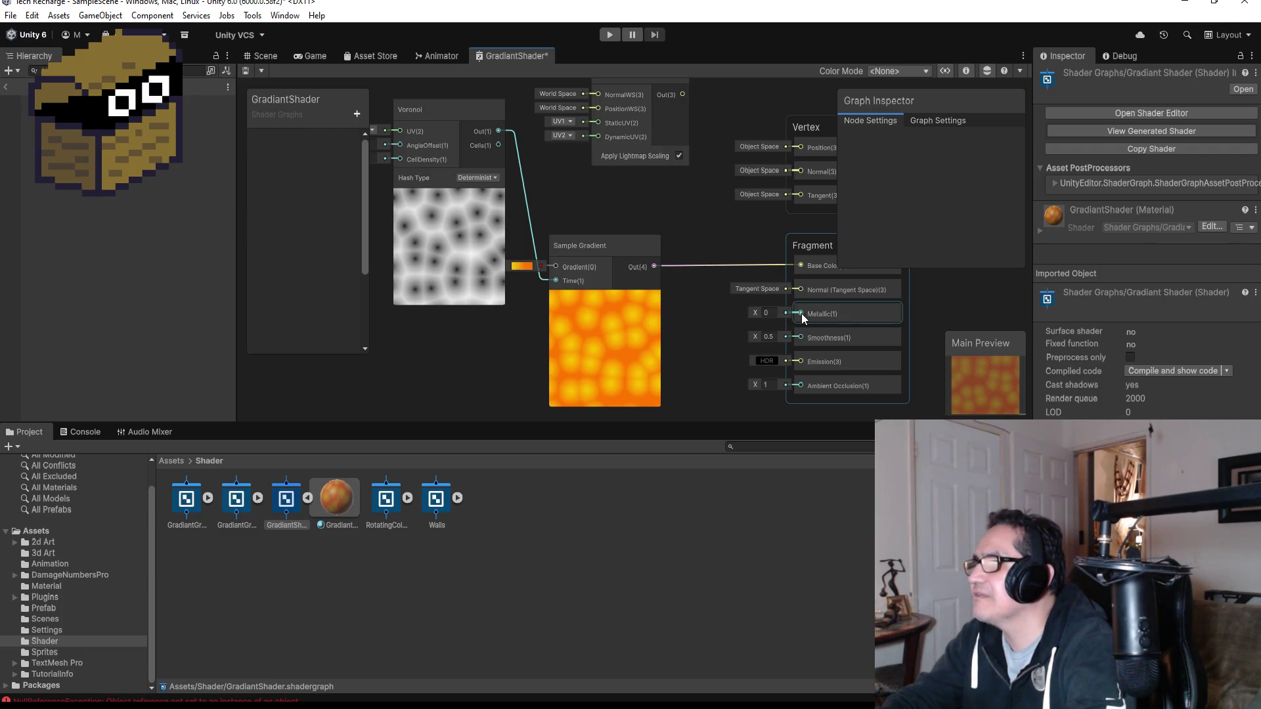
{"action": "mouse_move", "coordinate": [802, 313]}
{"action": "left_mouse_down"}
{"action": "mouse_move", "coordinate": [729, 163]}
{"action": "mouse_move", "coordinate": [690, 178]}
{"action": "mouse_move", "coordinate": [689, 192]}
{"action": "left_mouse_up"}
{"action": "scroll", "coordinate": [691, 311], "scroll_direction": "down", "scroll_amount": 1}
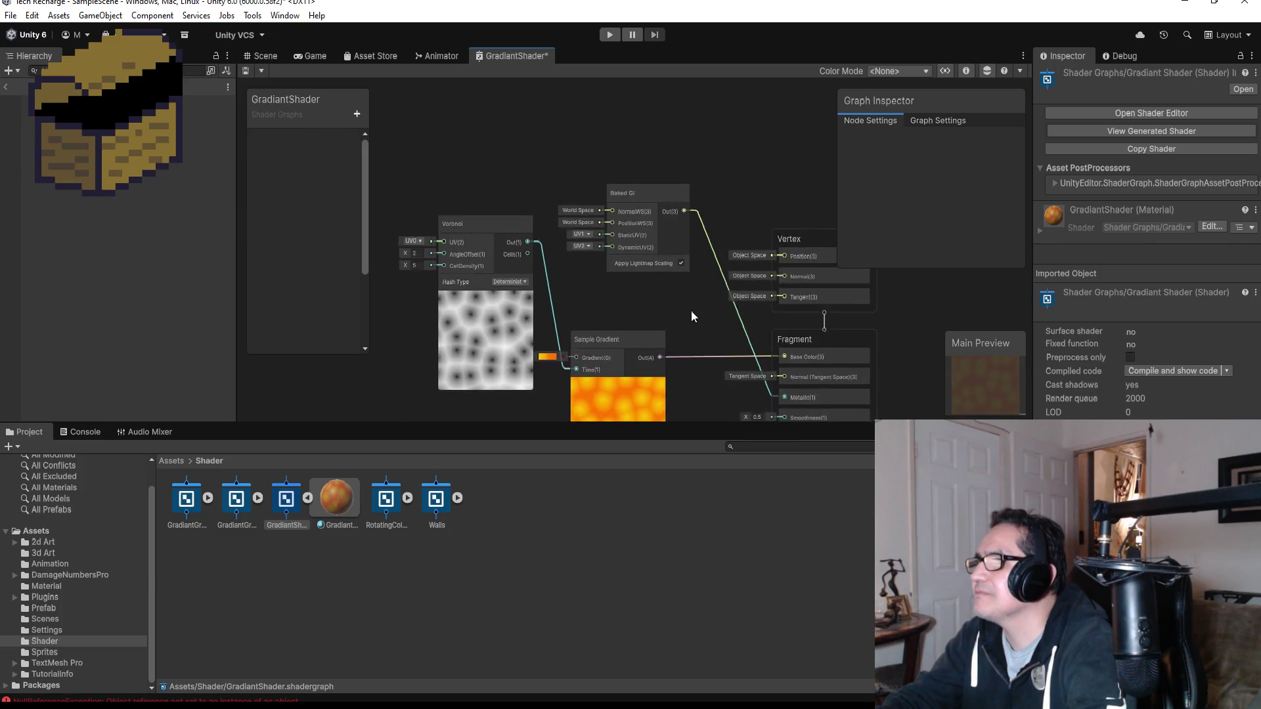
{"action": "scroll", "coordinate": [699, 353], "scroll_direction": "up", "scroll_amount": 1}
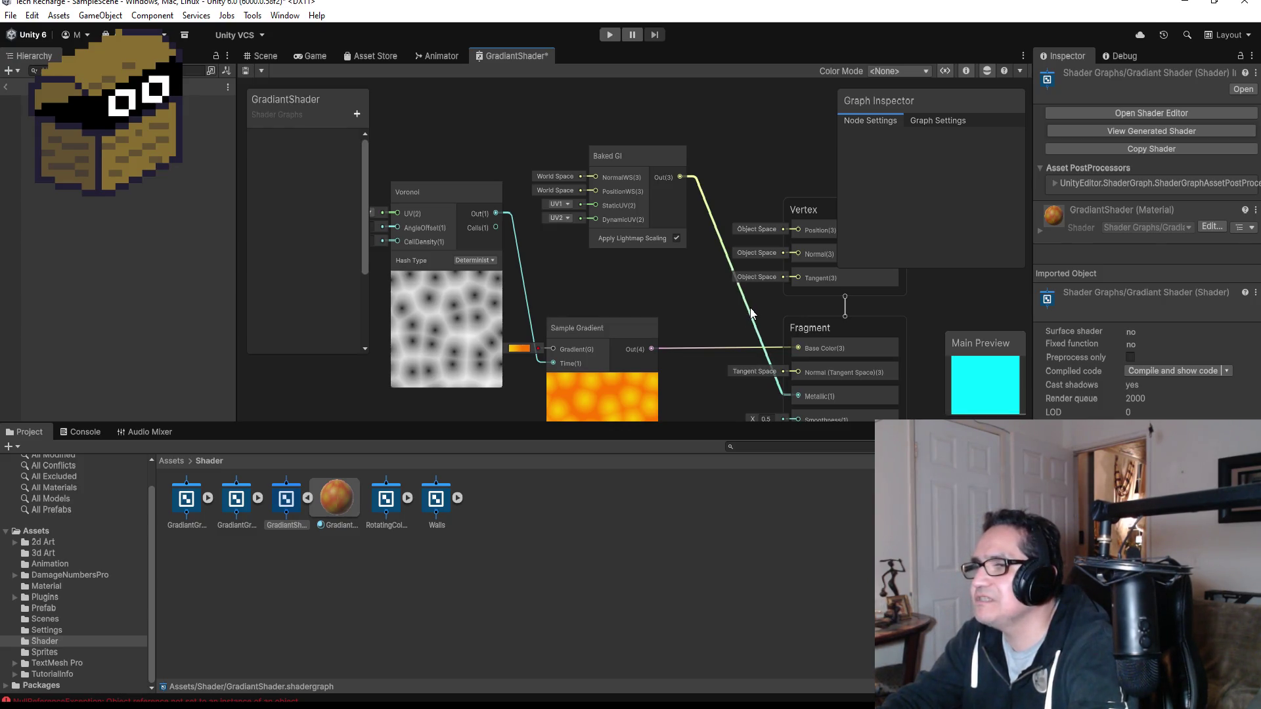
{"action": "scroll", "coordinate": [567, 167], "scroll_direction": "up", "scroll_amount": 3}
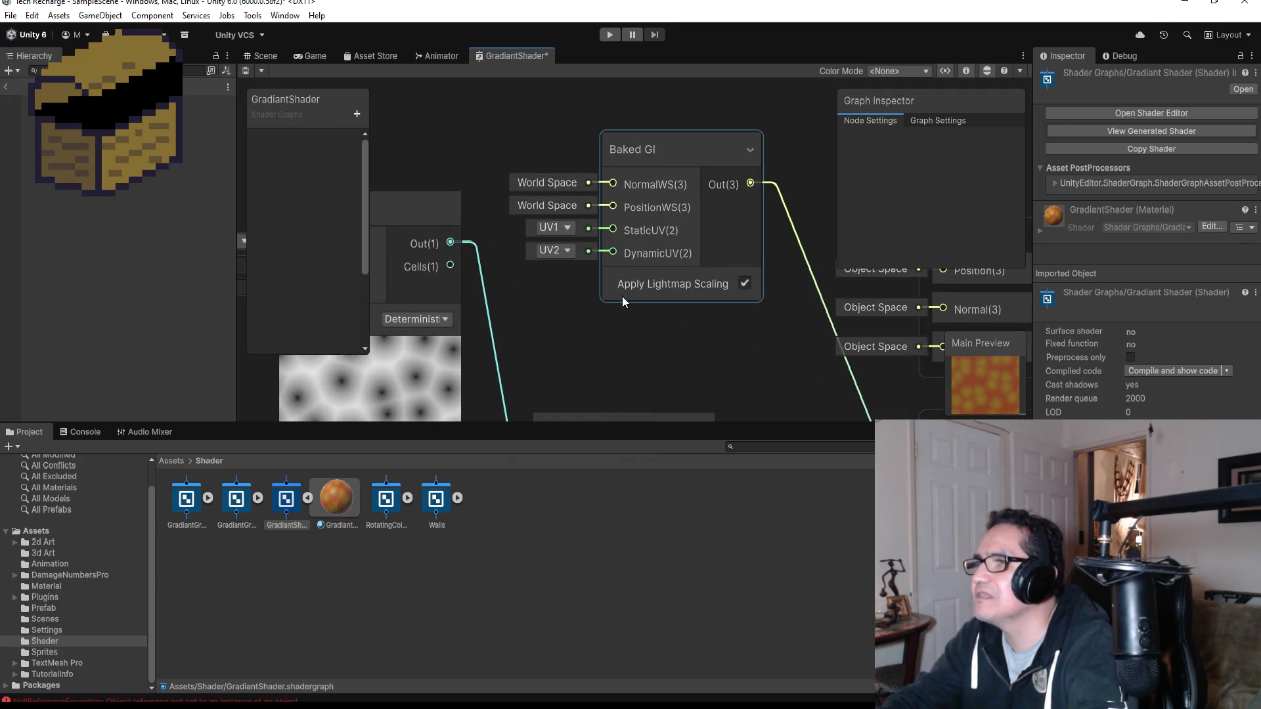
{"action": "scroll", "coordinate": [642, 303], "scroll_direction": "down", "scroll_amount": 3}
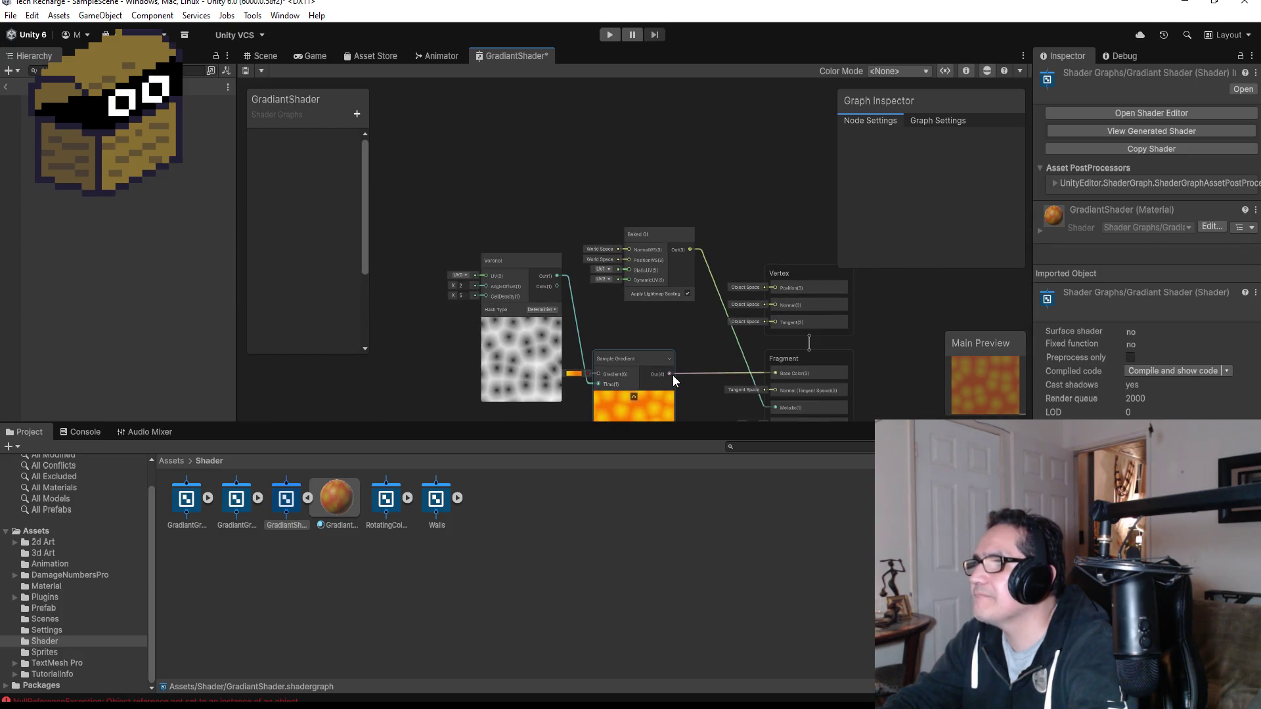
- Wire Sample Gradient into Baked GI and remove its link to Base Color
{"action": "mouse_move", "coordinate": [671, 373]}
{"action": "left_mouse_down"}
{"action": "mouse_move", "coordinate": [682, 346]}
{"action": "mouse_move", "coordinate": [662, 271]}
{"action": "mouse_move", "coordinate": [611, 223]}
{"action": "mouse_move", "coordinate": [626, 215]}
{"action": "left_mouse_up"}
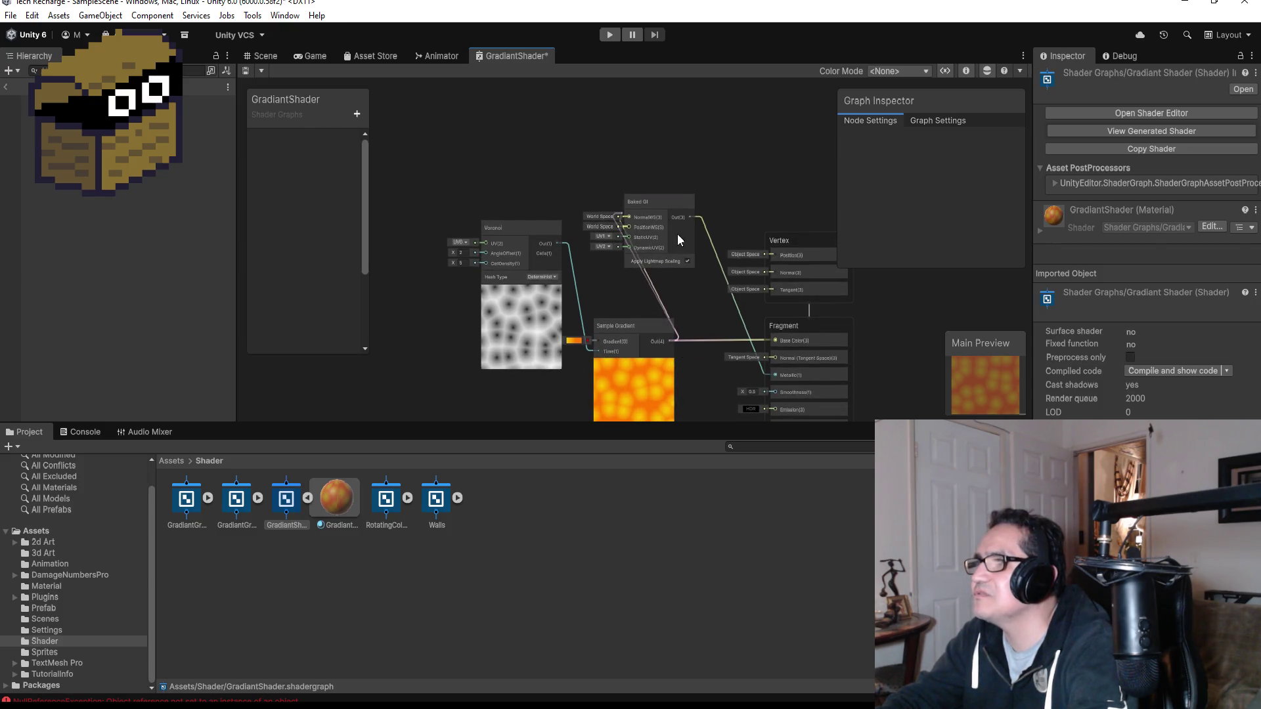
{"action": "left_click", "coordinate": [712, 337]}
{"action": "key", "text": "Delete"}
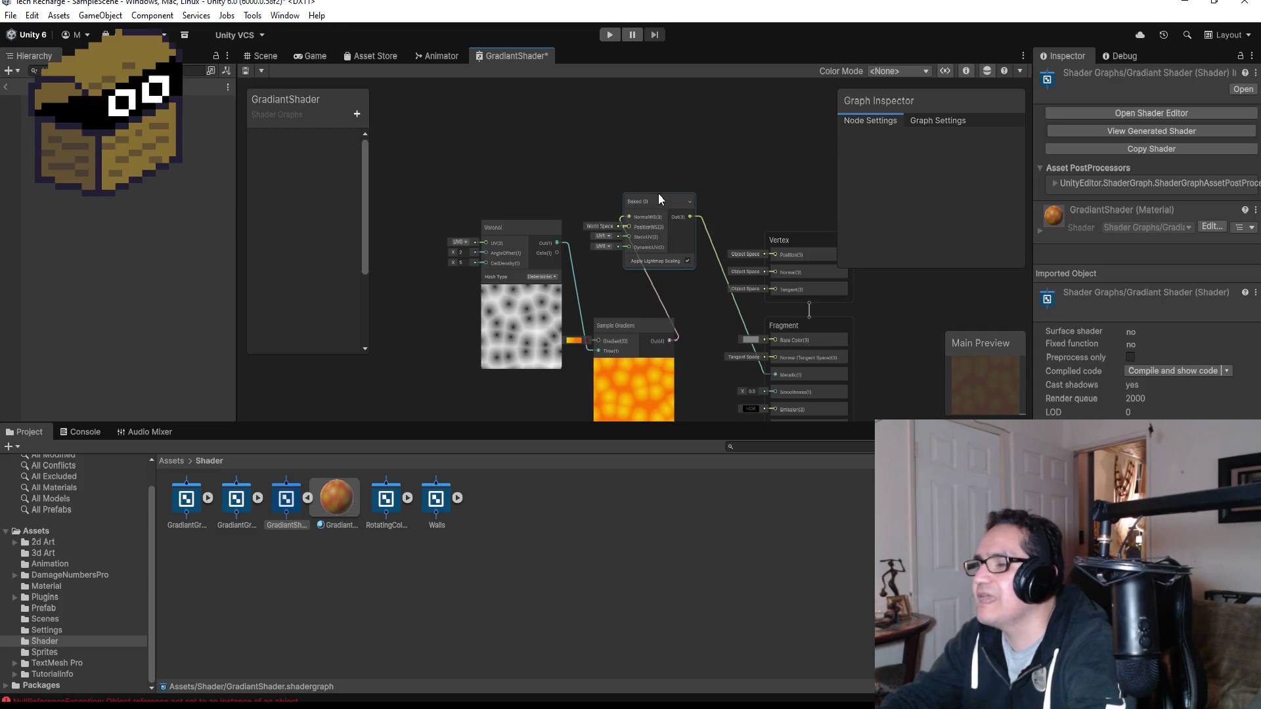
{"action": "scroll", "coordinate": [663, 228], "scroll_direction": "up", "scroll_amount": 5}
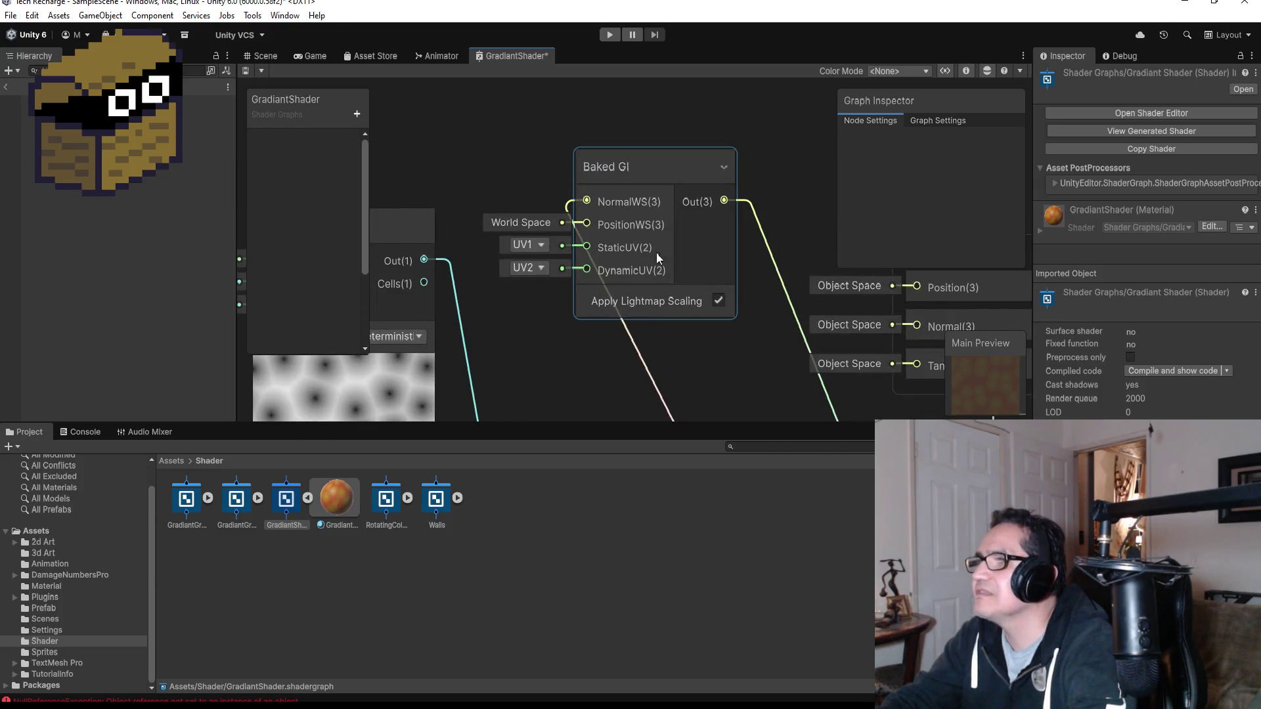
- Leave StaticUV on UV1 and inspect the GradiantShader material
{"action": "left_click", "coordinate": [537, 247]}
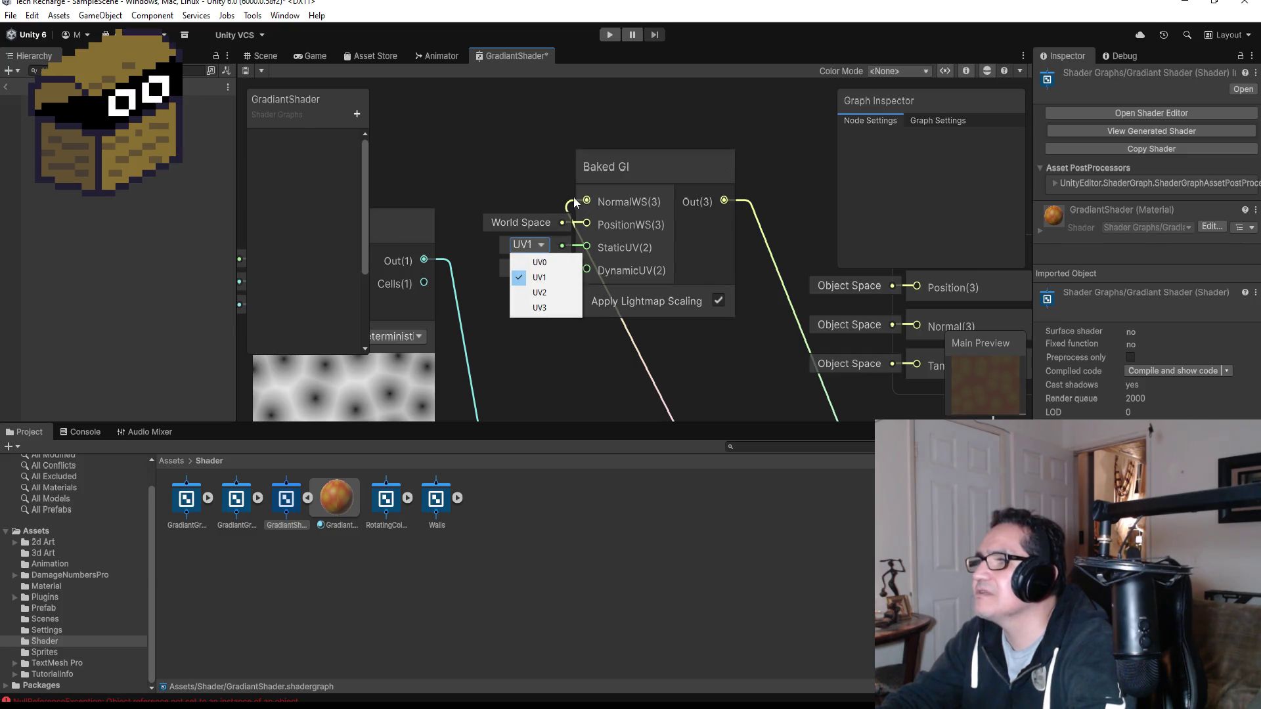
{"action": "left_click", "coordinate": [542, 176]}
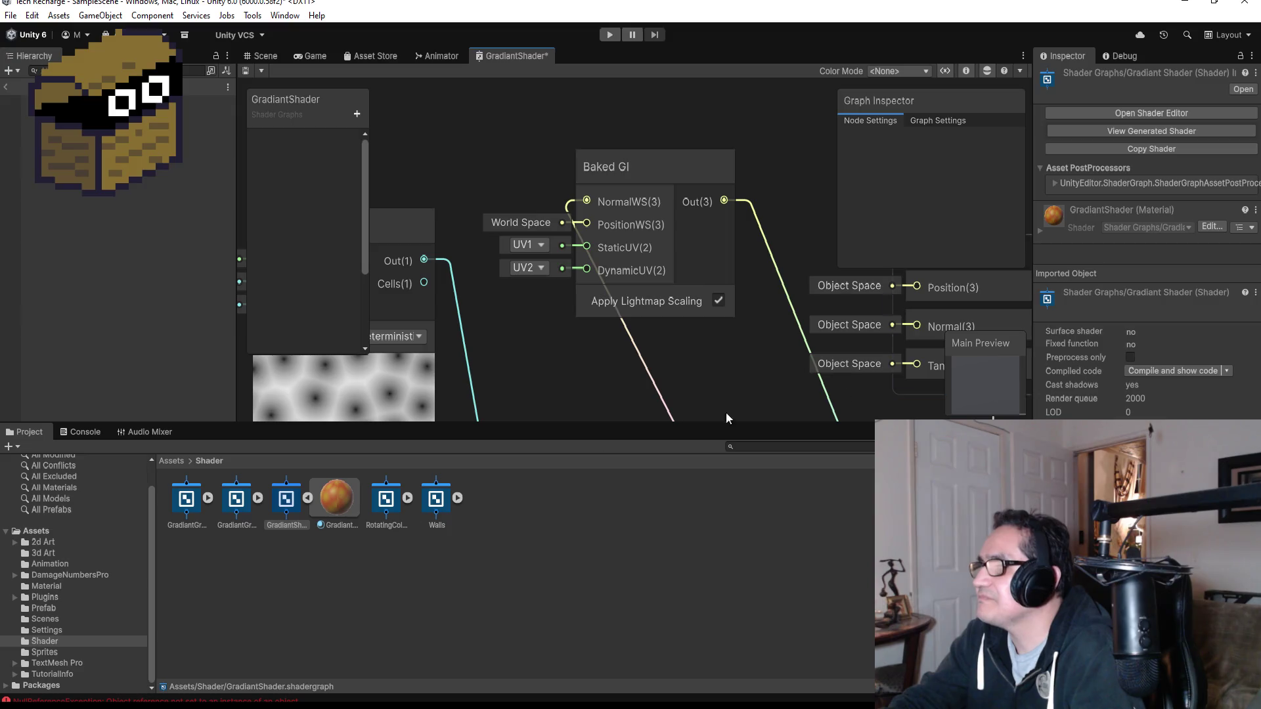
{"action": "left_click", "coordinate": [335, 506]}
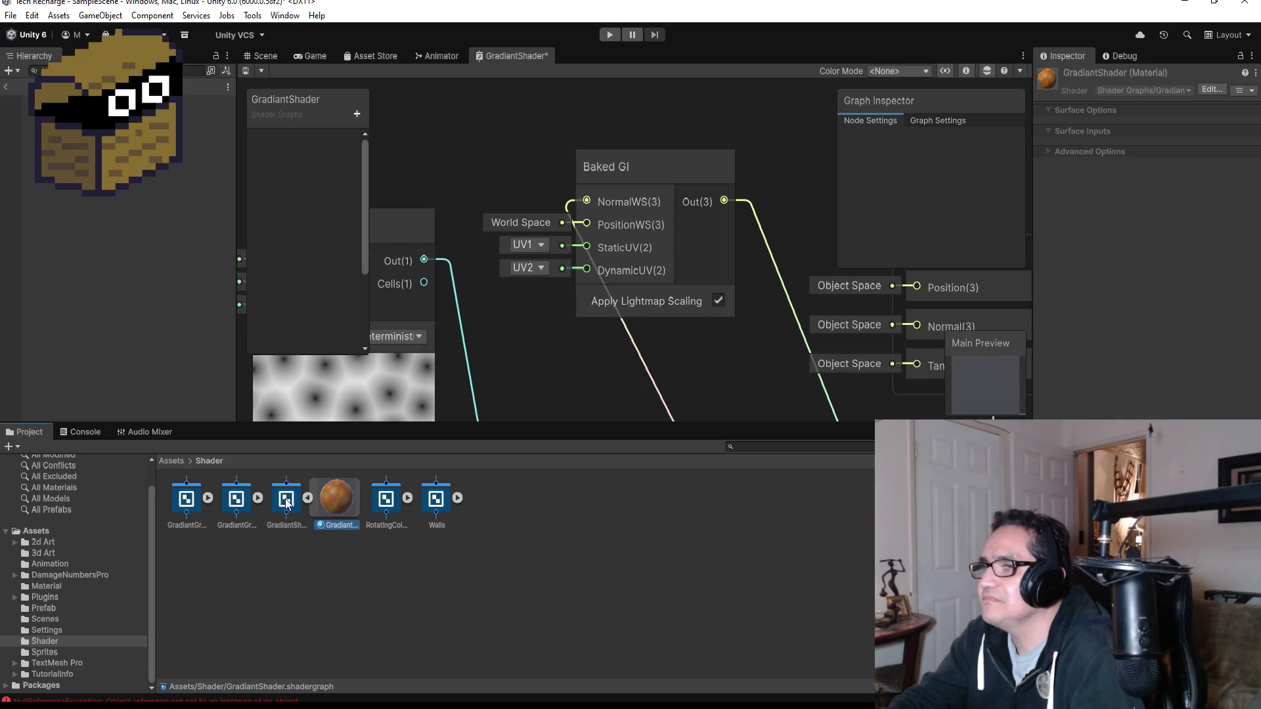
- Delete the Baked GI node from the graph
{"action": "left_click", "coordinate": [647, 158]}
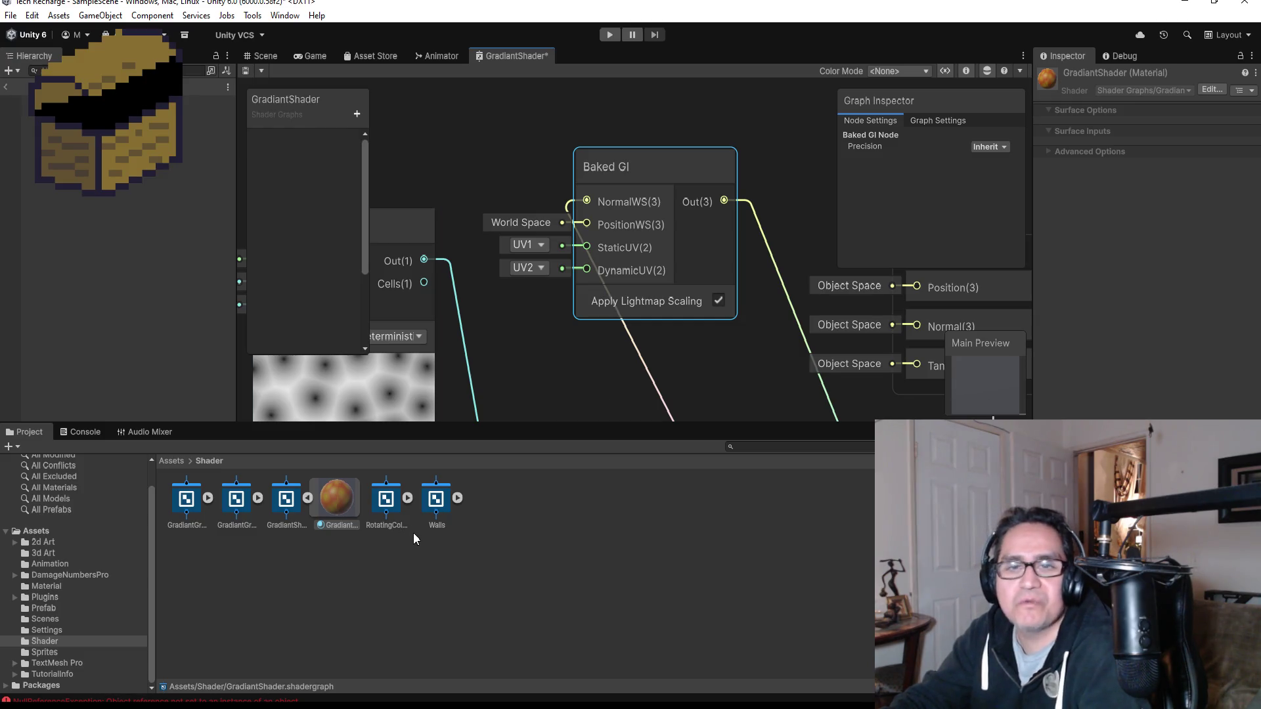
{"action": "scroll", "coordinate": [684, 322], "scroll_direction": "down", "scroll_amount": 4}
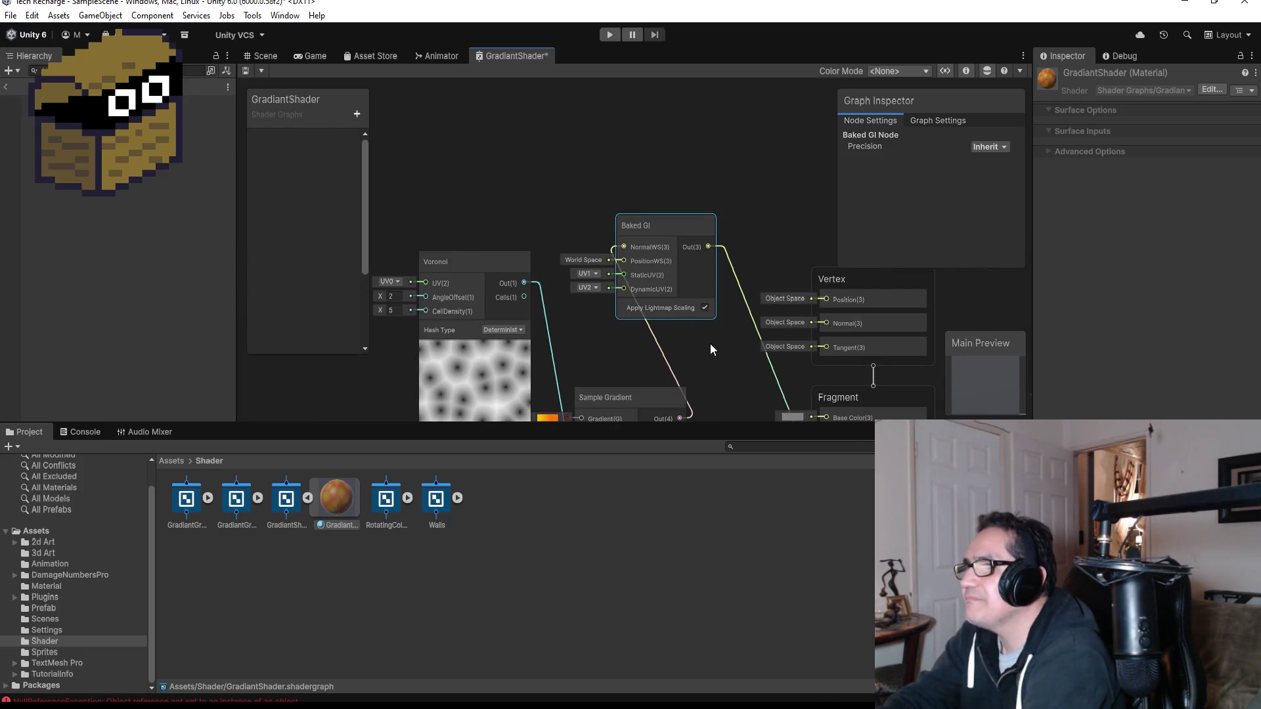
{"action": "scroll", "coordinate": [704, 311], "scroll_direction": "up", "scroll_amount": 6}
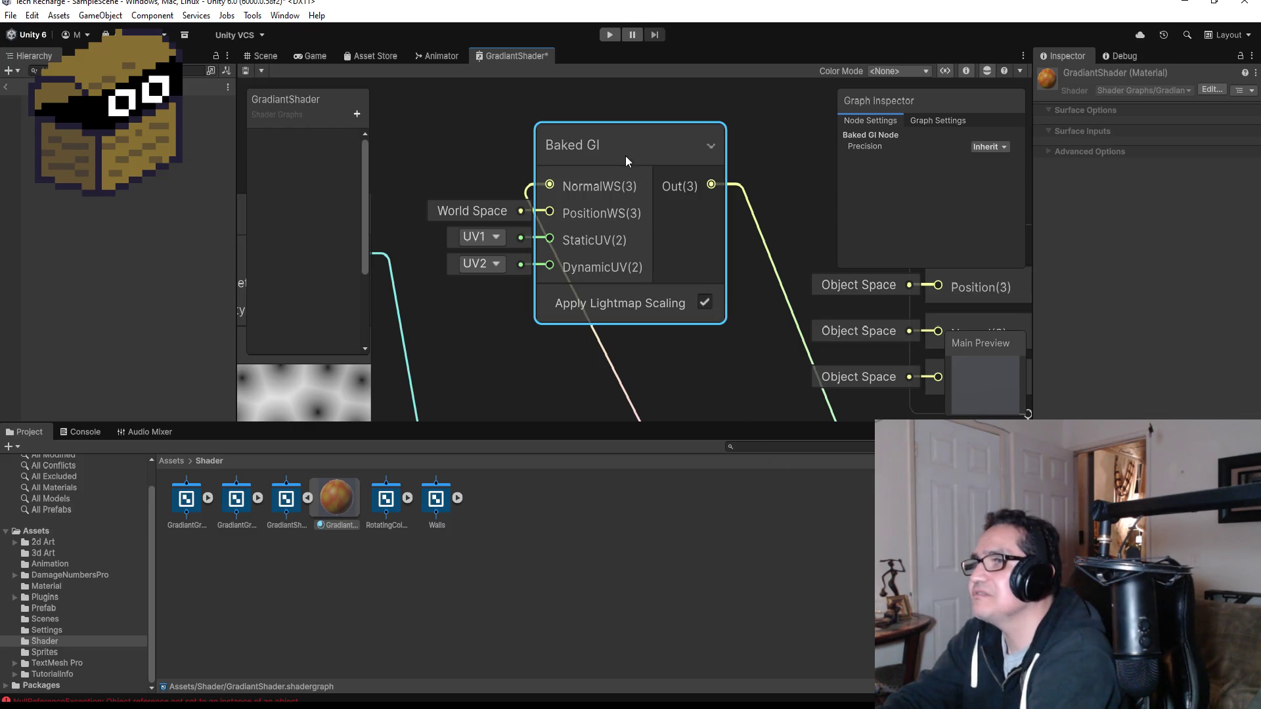
{"action": "key", "text": "Delete"}
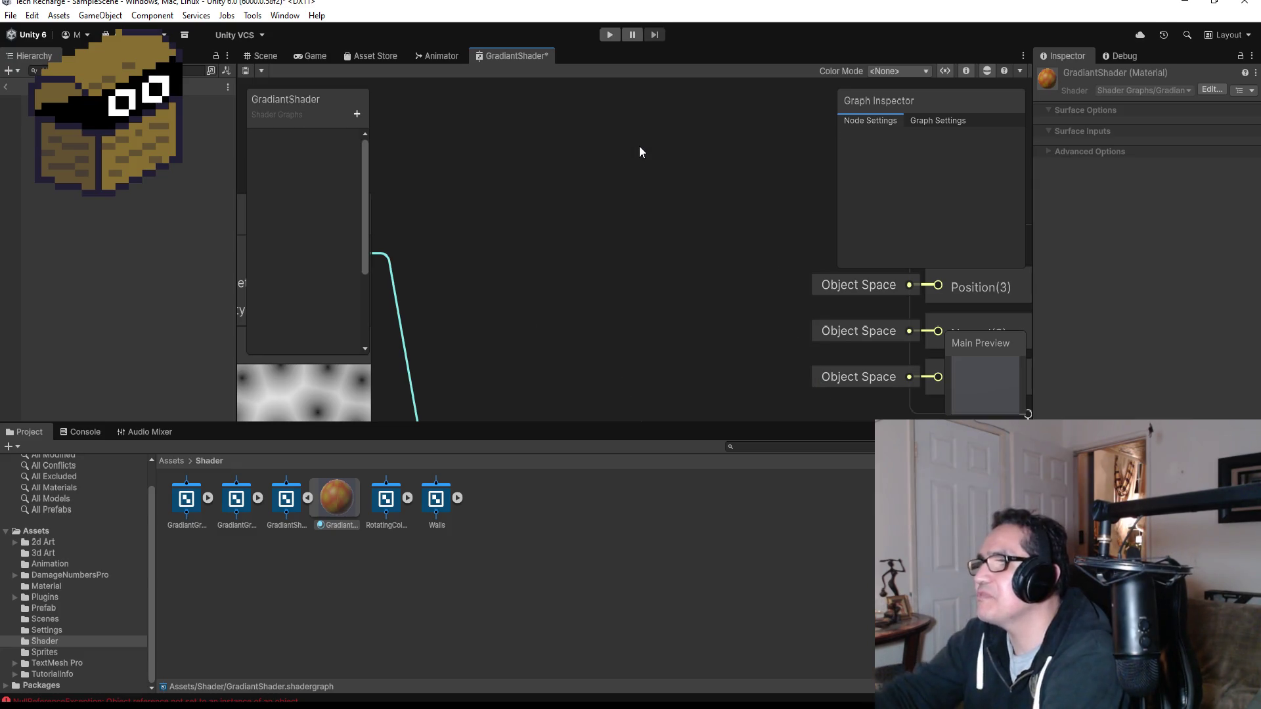
- Reconnect Sample Gradient to Fragment Base Color and save the shader graph
{"action": "scroll", "coordinate": [821, 283], "scroll_direction": "down", "scroll_amount": 3}
{"action": "scroll", "coordinate": [821, 282], "scroll_direction": "down", "scroll_amount": 2}
{"action": "scroll", "coordinate": [811, 306], "scroll_direction": "down", "scroll_amount": 1}
{"action": "scroll", "coordinate": [807, 380], "scroll_direction": "up", "scroll_amount": 1}
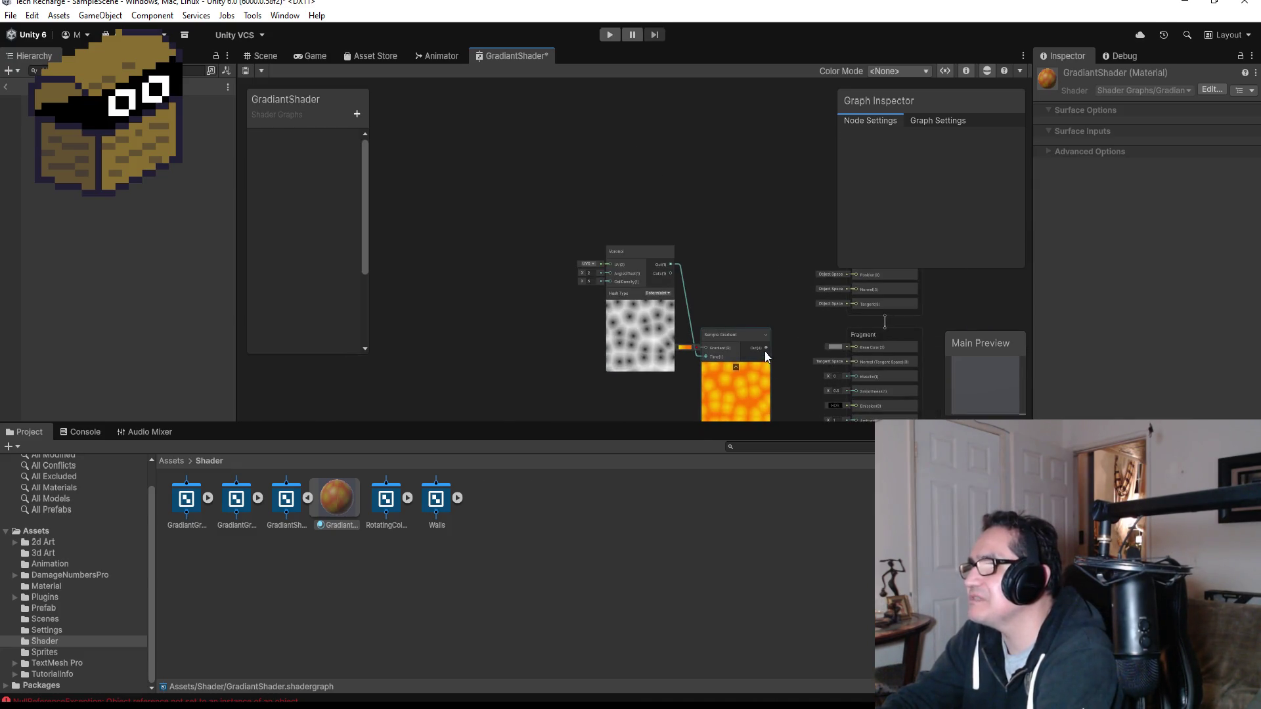
{"action": "left_click_drag", "start_coordinate": [763, 347], "coordinate": [854, 348]}
{"action": "key", "text": "ctrl+s"}
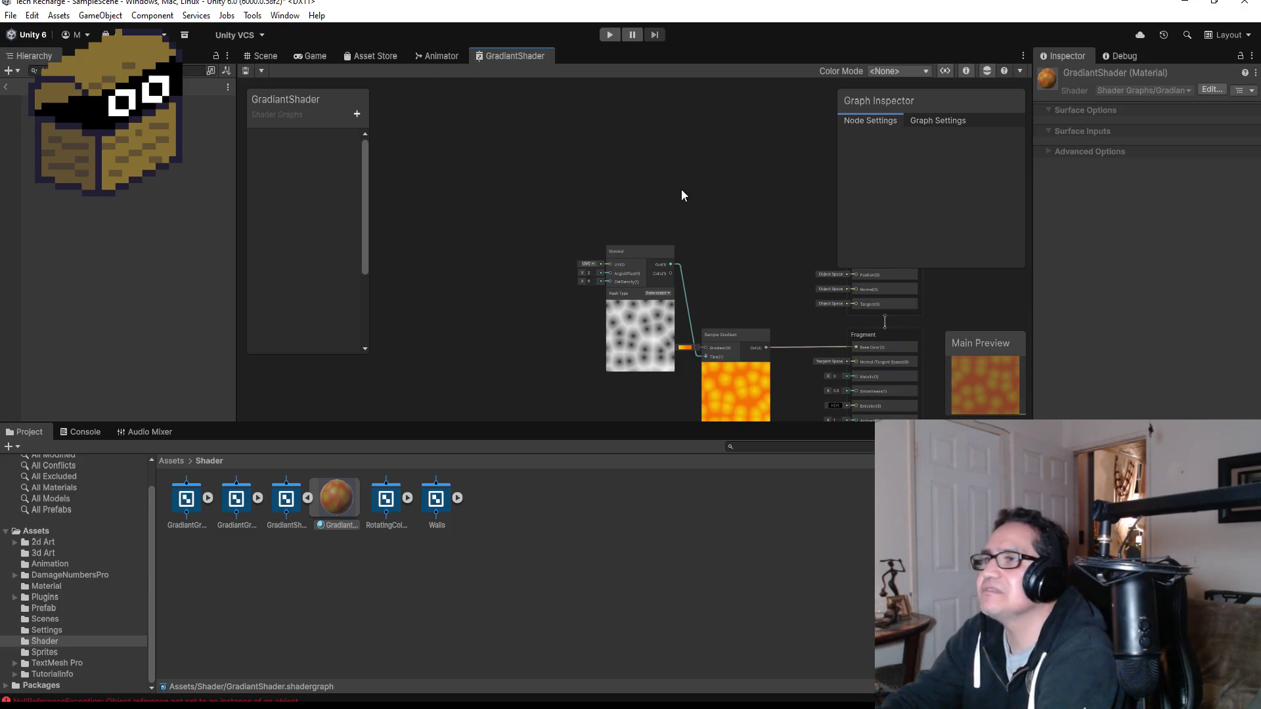
- Browse the UV and Utility categories in the graph's node creation list
{"action": "right_click", "coordinate": [680, 192]}
{"action": "left_click", "coordinate": [697, 195]}
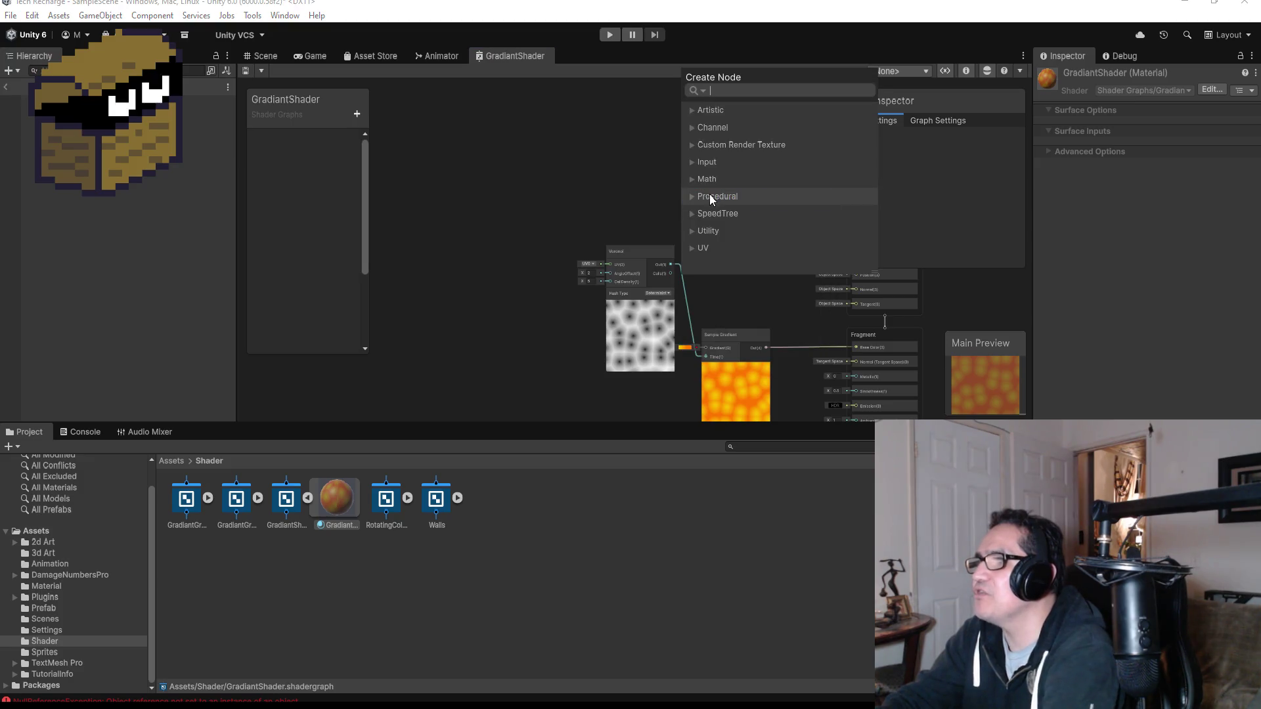
{"action": "left_click", "coordinate": [695, 248]}
{"action": "scroll", "coordinate": [765, 262], "scroll_direction": "down", "scroll_amount": 3}
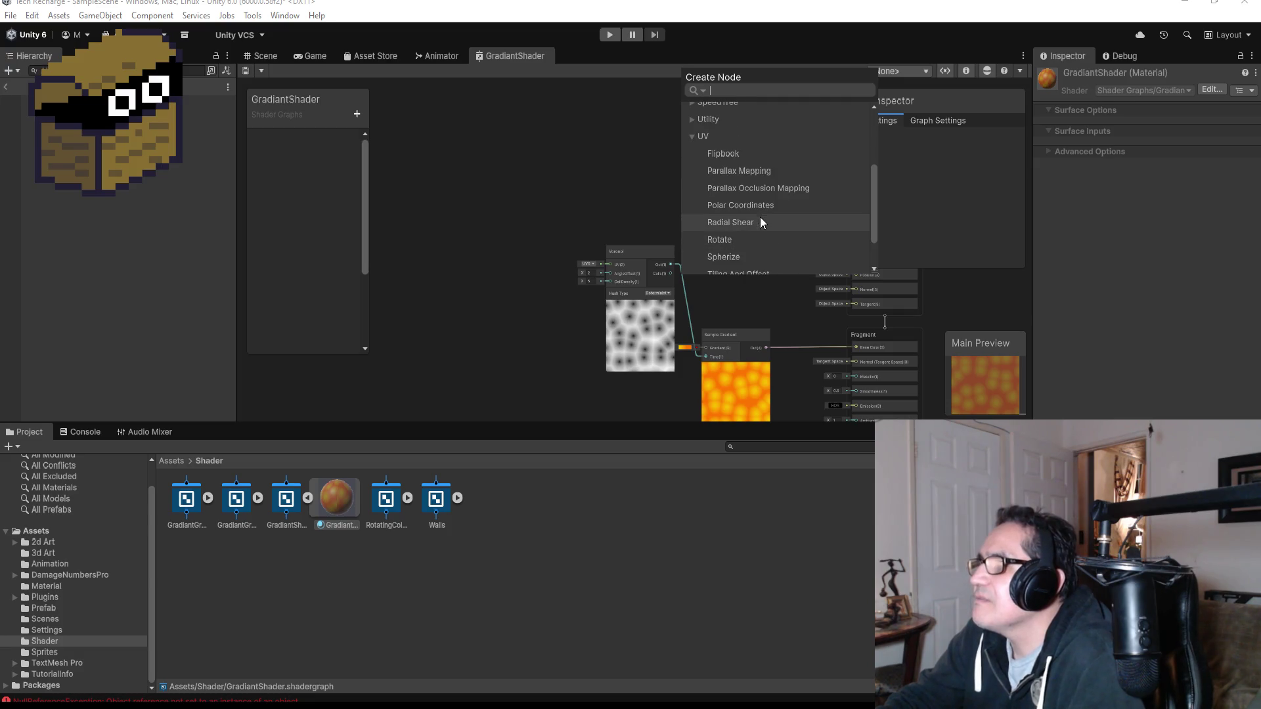
{"action": "scroll", "coordinate": [776, 241], "scroll_direction": "down", "scroll_amount": 1}
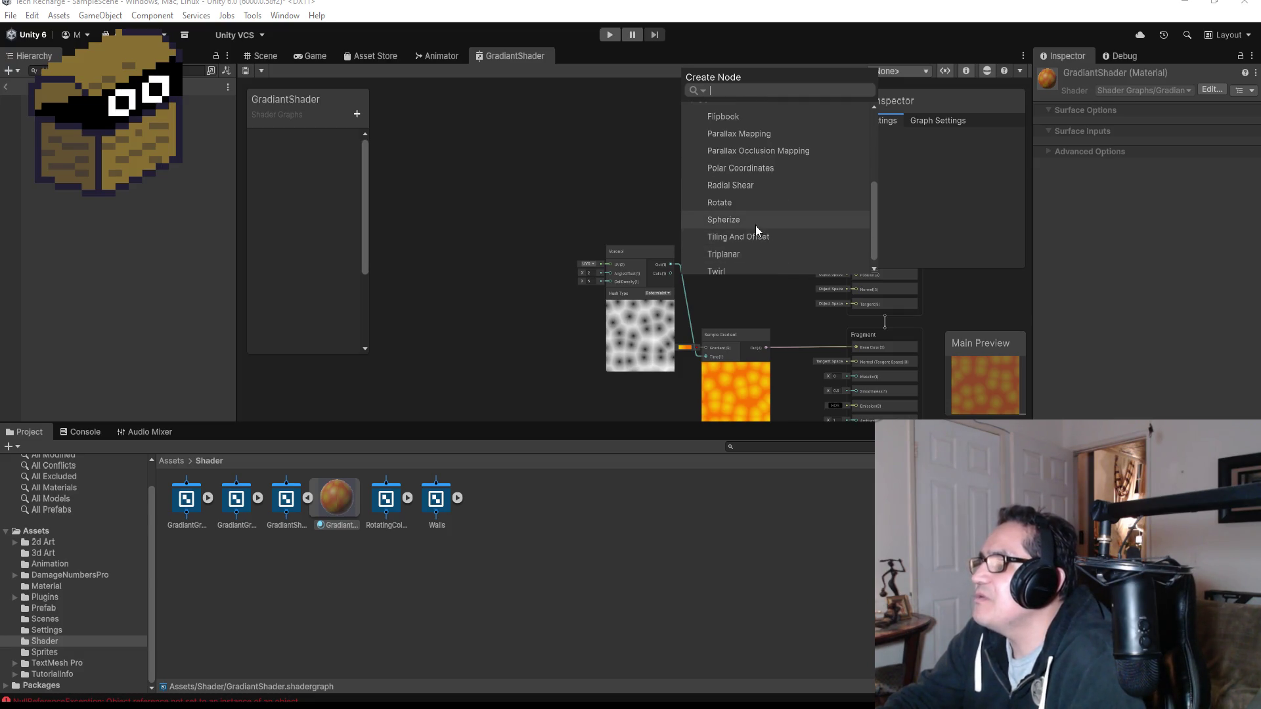
{"action": "scroll", "coordinate": [758, 236], "scroll_direction": "down", "scroll_amount": 1}
{"action": "scroll", "coordinate": [754, 247], "scroll_direction": "up", "scroll_amount": 5}
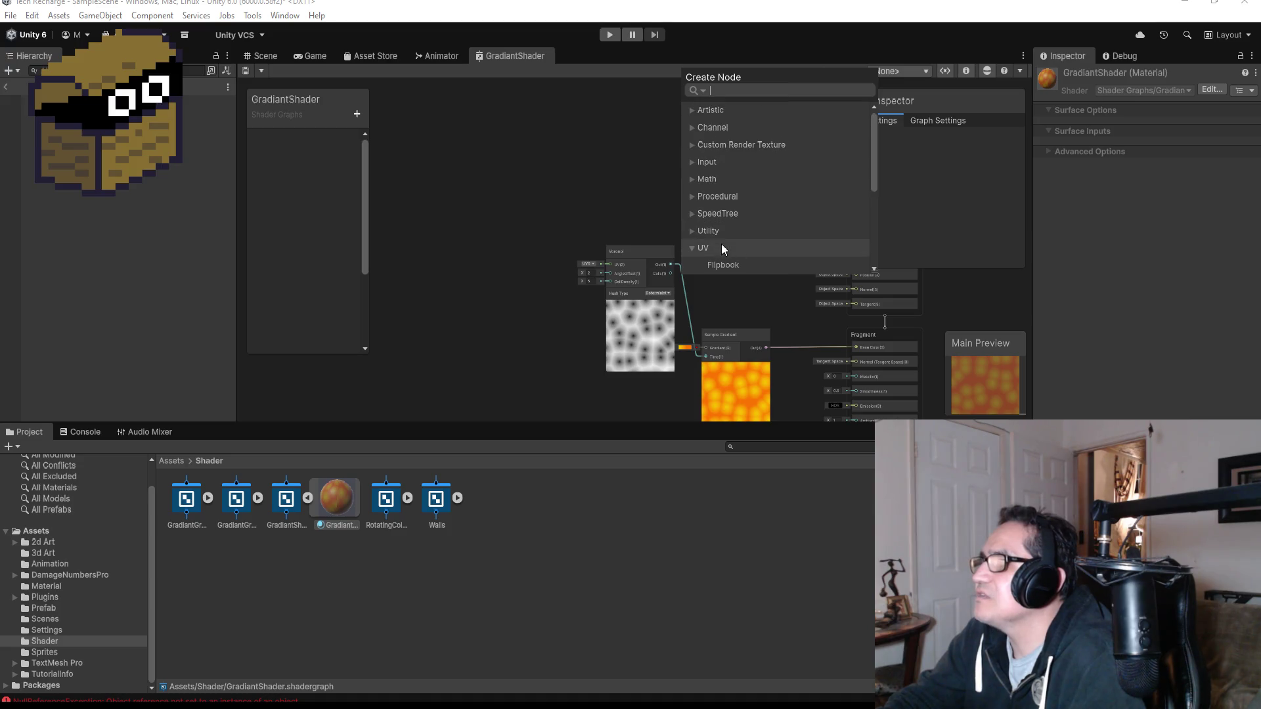
{"action": "left_click", "coordinate": [694, 249]}
{"action": "left_click", "coordinate": [695, 230]}
{"action": "scroll", "coordinate": [747, 244], "scroll_direction": "down", "scroll_amount": 2}
{"action": "left_click", "coordinate": [703, 247]}
{"action": "scroll", "coordinate": [722, 247], "scroll_direction": "down", "scroll_amount": 2}
{"action": "scroll", "coordinate": [748, 243], "scroll_direction": "down", "scroll_amount": 2}
{"action": "scroll", "coordinate": [749, 224], "scroll_direction": "up", "scroll_amount": 5}
{"action": "left_click", "coordinate": [689, 196]}
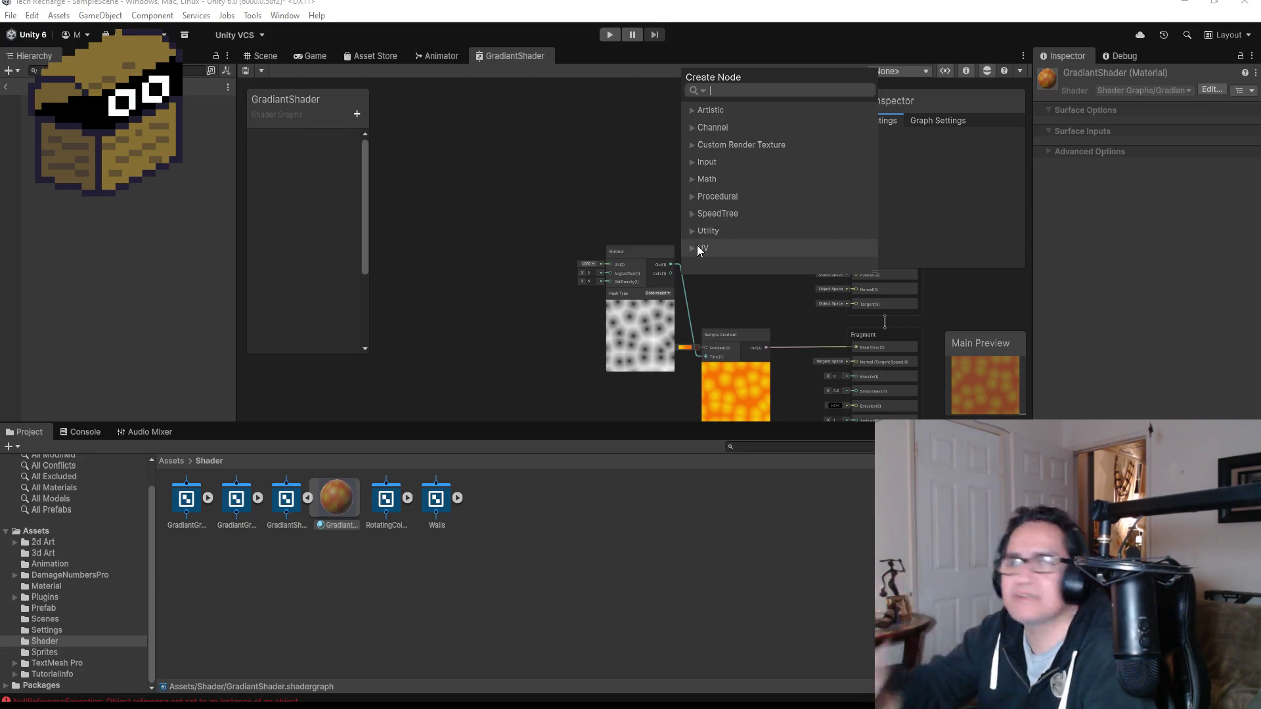
- Add a Normal Strength node from Artistic > Normal
{"action": "left_click", "coordinate": [692, 112]}
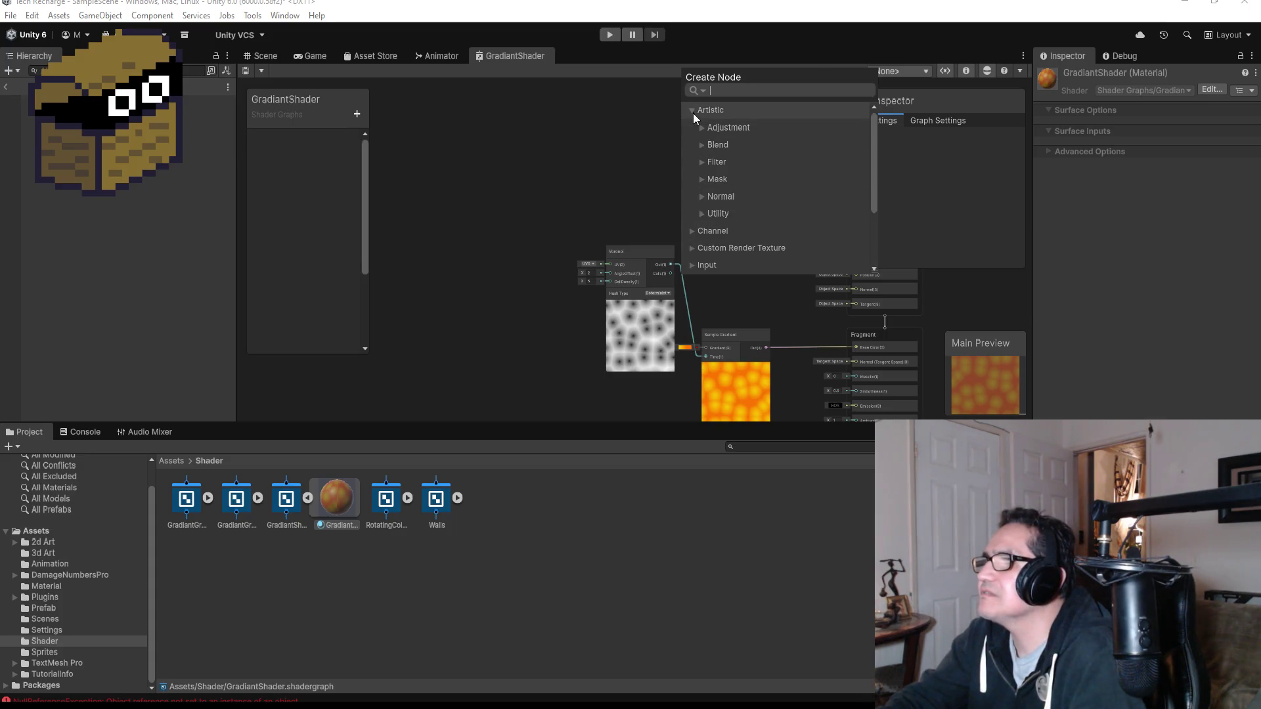
{"action": "left_click", "coordinate": [706, 199]}
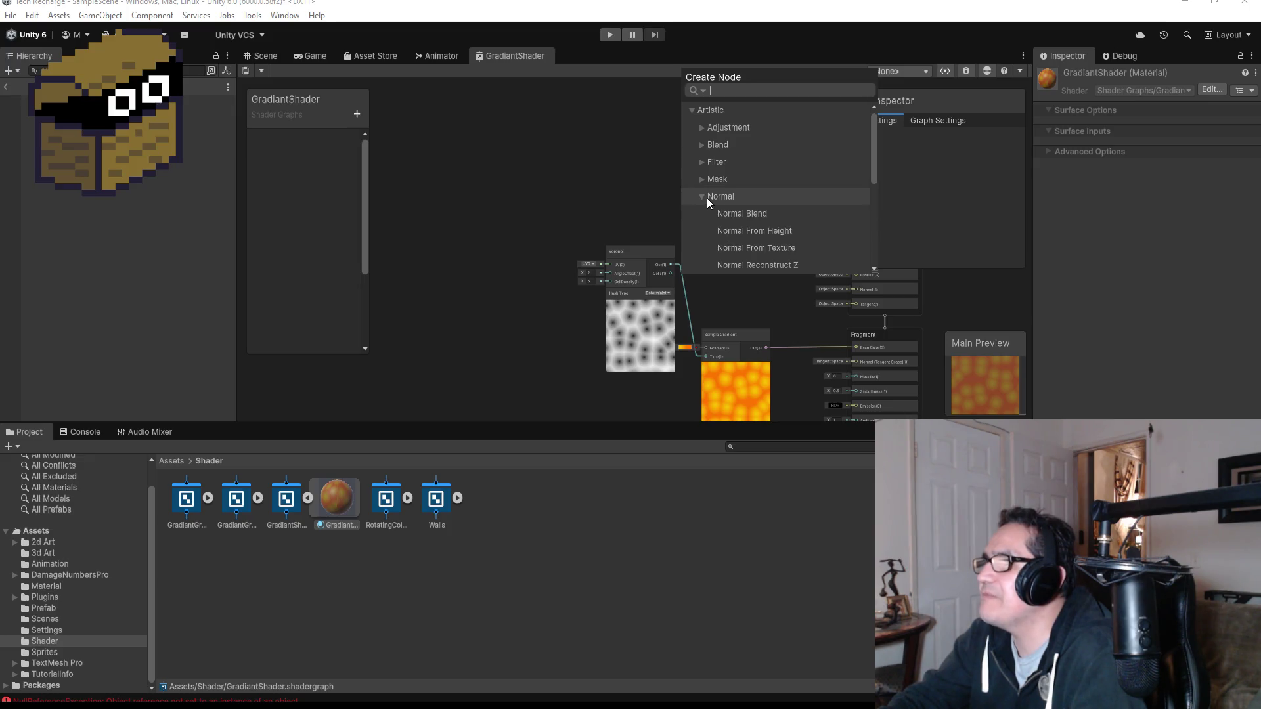
{"action": "scroll", "coordinate": [755, 228], "scroll_direction": "down", "scroll_amount": 2}
{"action": "scroll", "coordinate": [776, 234], "scroll_direction": "down", "scroll_amount": 2}
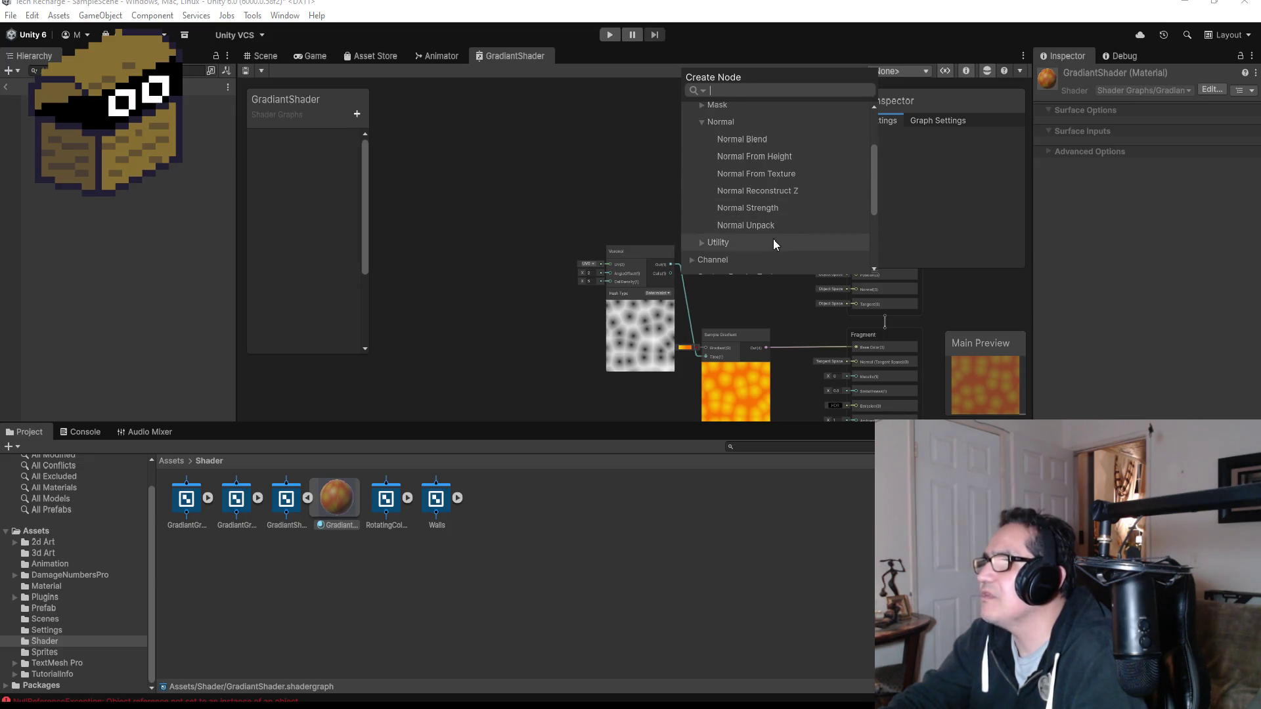
{"action": "scroll", "coordinate": [772, 241], "scroll_direction": "up", "scroll_amount": 2}
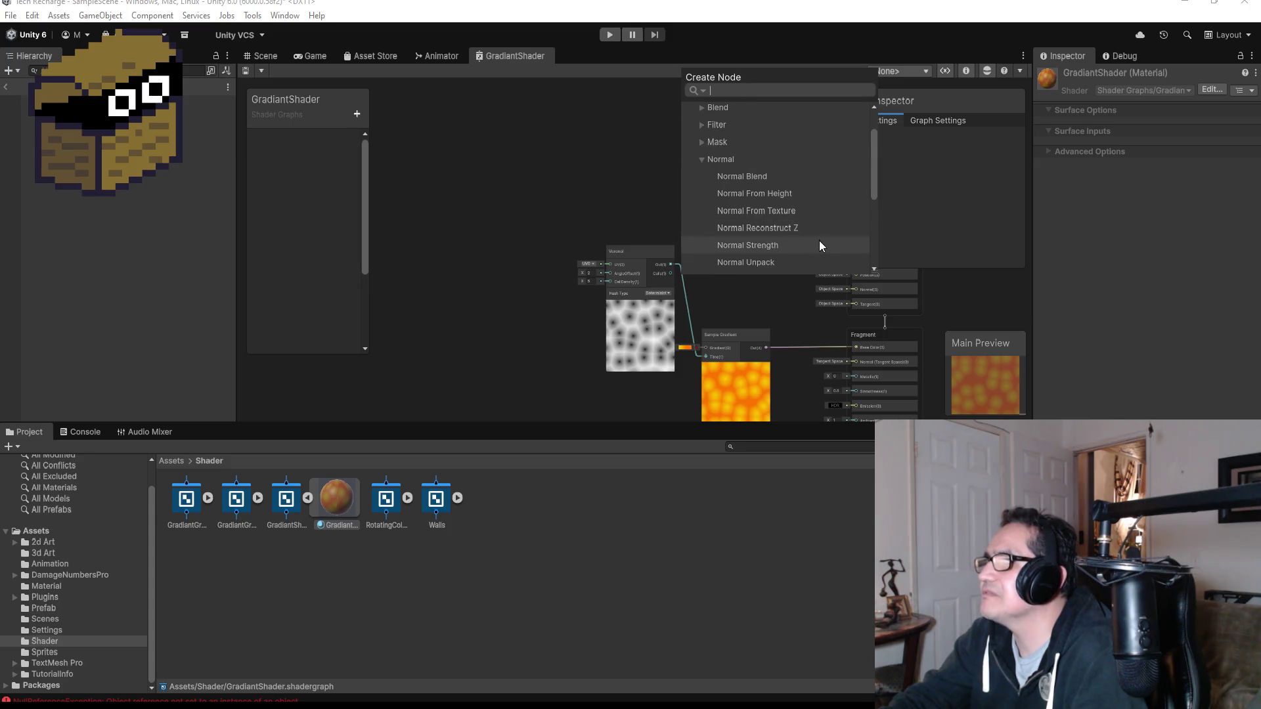
{"action": "left_click", "coordinate": [753, 247]}
- Position the Normal Strength node and route Sample Gradient through it into the Fragment block
{"action": "left_click_drag", "start_coordinate": [720, 213], "coordinate": [770, 209]}
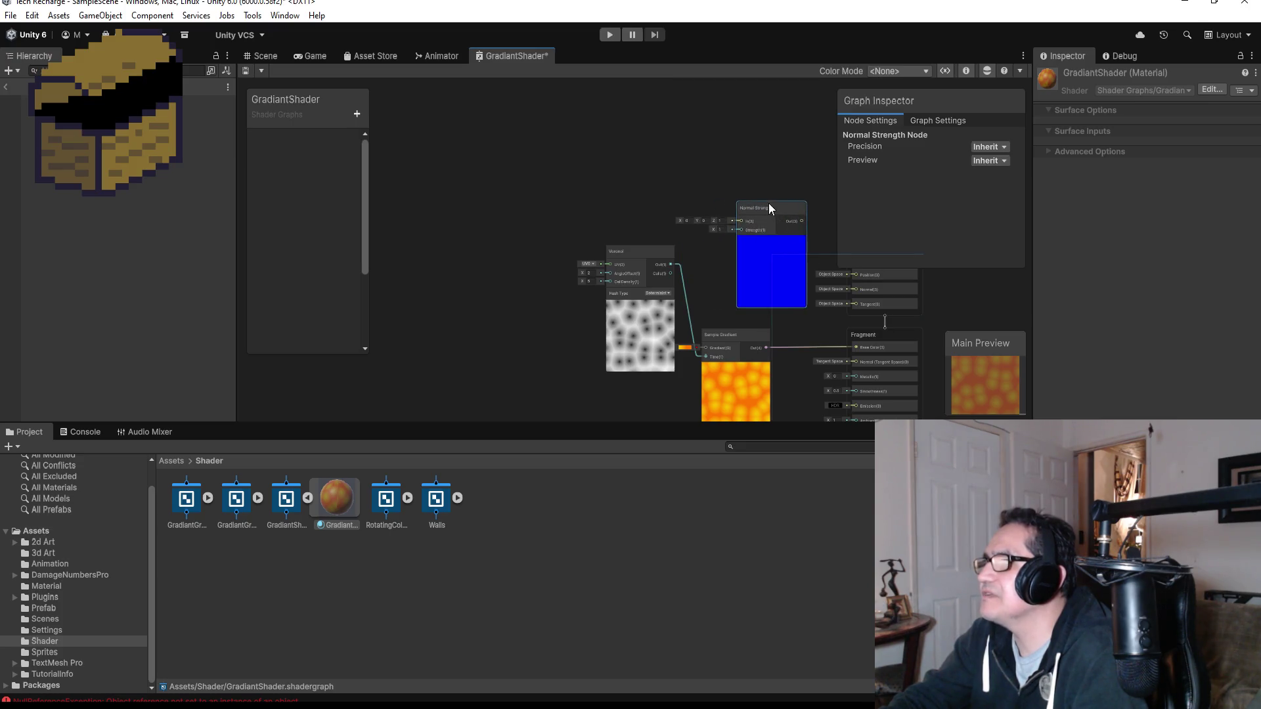
{"action": "scroll", "coordinate": [786, 265], "scroll_direction": "up", "scroll_amount": 5}
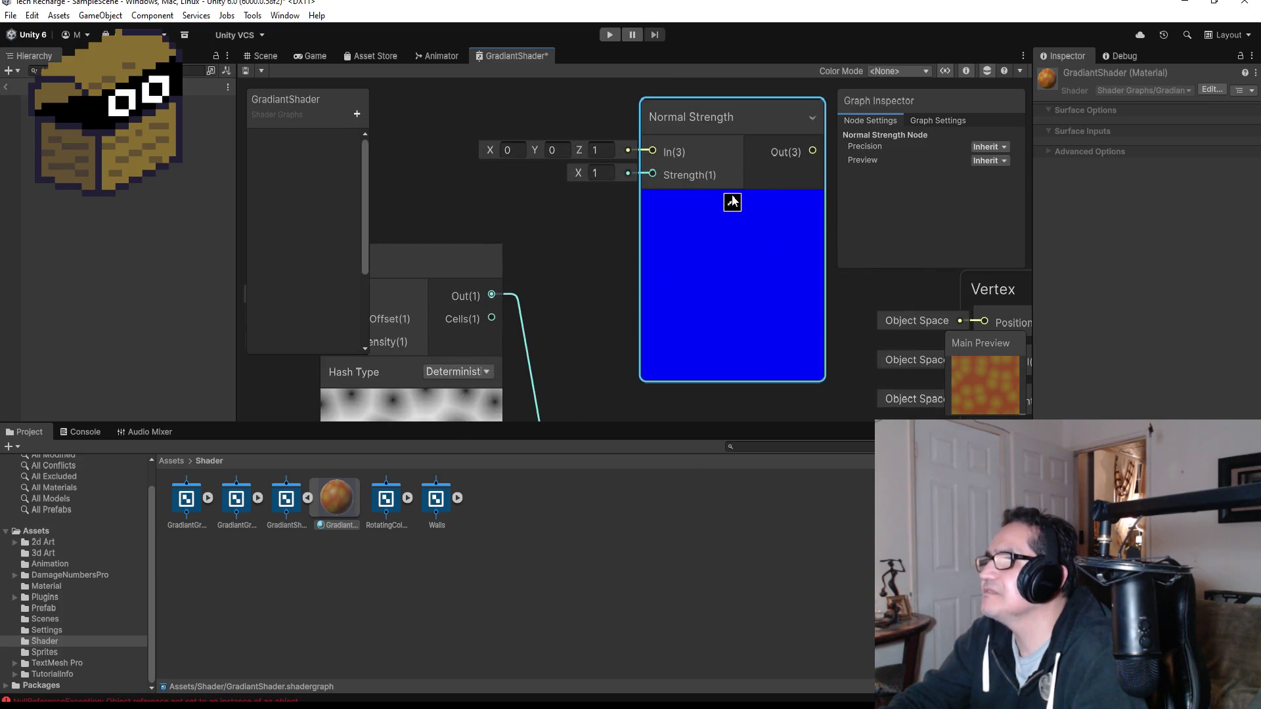
{"action": "left_click", "coordinate": [731, 202]}
{"action": "left_click", "coordinate": [715, 193]}
{"action": "scroll", "coordinate": [735, 250], "scroll_direction": "down", "scroll_amount": 3}
{"action": "scroll", "coordinate": [735, 243], "scroll_direction": "down", "scroll_amount": 4}
{"action": "scroll", "coordinate": [762, 316], "scroll_direction": "up", "scroll_amount": 2}
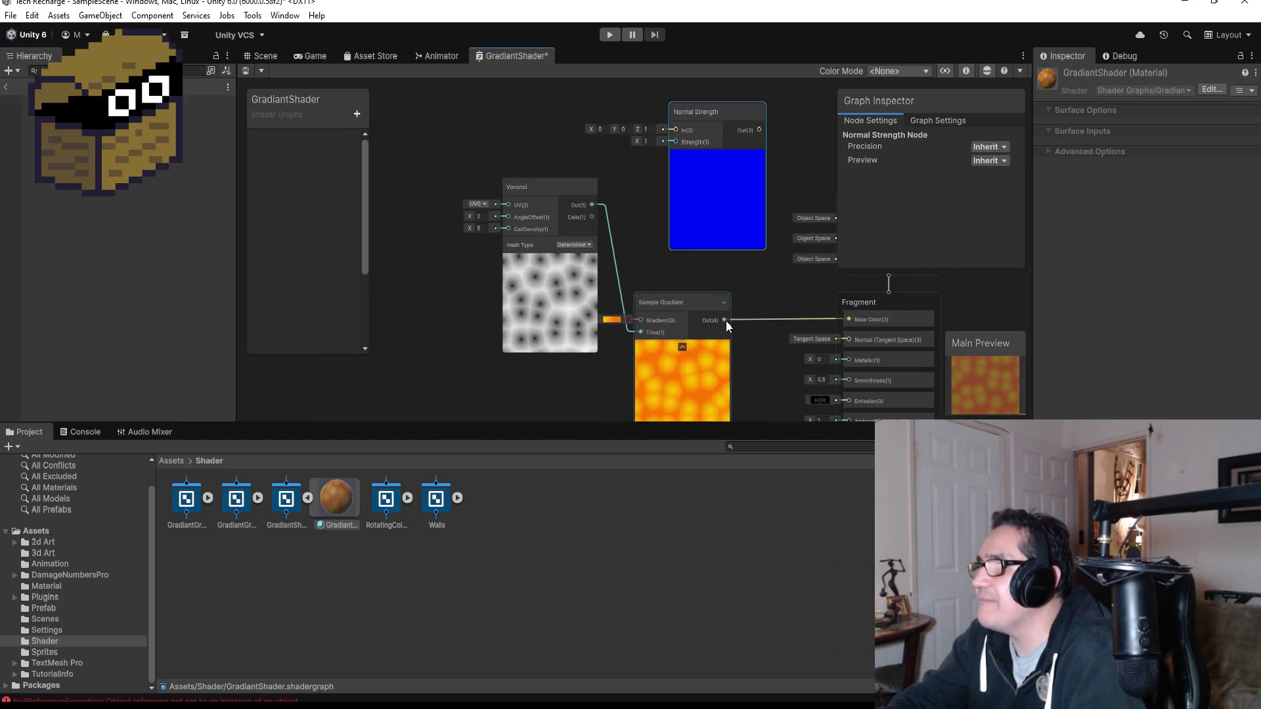
{"action": "mouse_move", "coordinate": [727, 321]}
{"action": "left_mouse_down"}
{"action": "mouse_move", "coordinate": [672, 157]}
{"action": "mouse_move", "coordinate": [673, 184]}
{"action": "left_mouse_up"}
{"action": "scroll", "coordinate": [671, 162], "scroll_direction": "up", "scroll_amount": 1}
{"action": "mouse_move", "coordinate": [759, 184]}
{"action": "left_mouse_down"}
{"action": "mouse_move", "coordinate": [837, 356]}
{"action": "mouse_move", "coordinate": [847, 321]}
{"action": "left_mouse_up"}
- Set the Normal Strength value to 3
{"action": "mouse_move", "coordinate": [735, 164]}
{"action": "scroll", "coordinate": [685, 133], "scroll_direction": "up", "scroll_amount": 3}
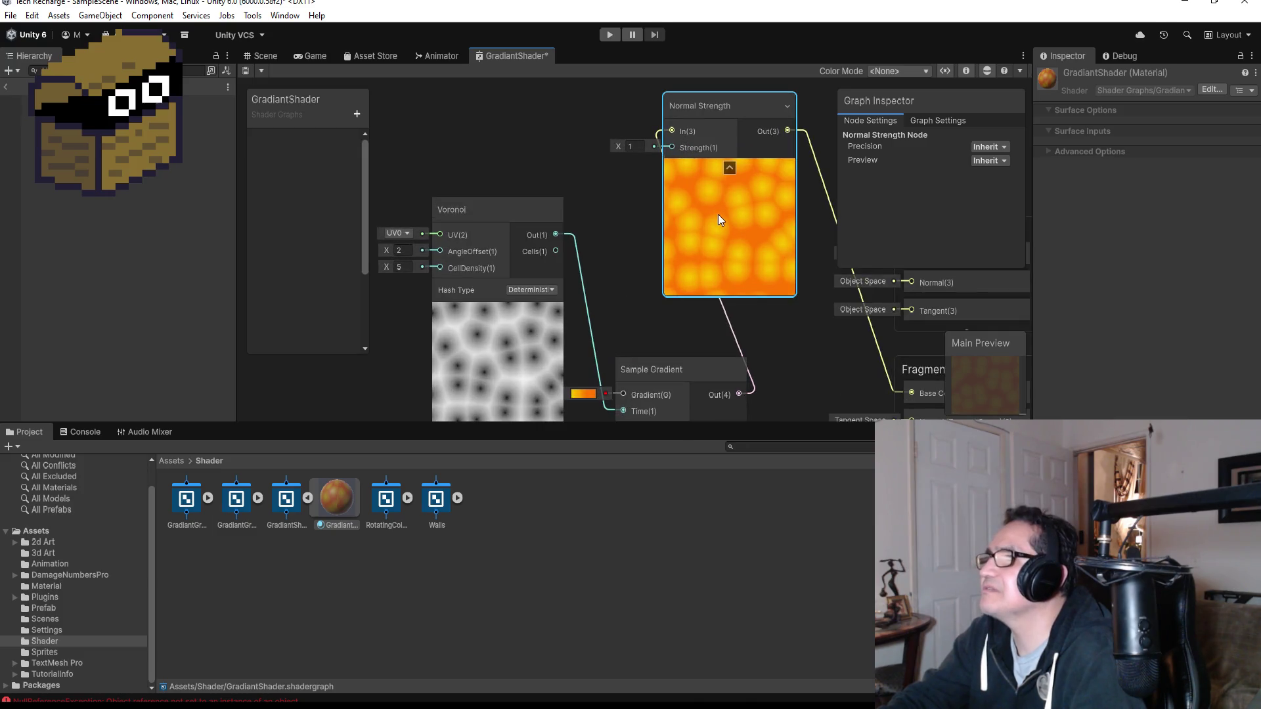
{"action": "left_click", "coordinate": [630, 147]}
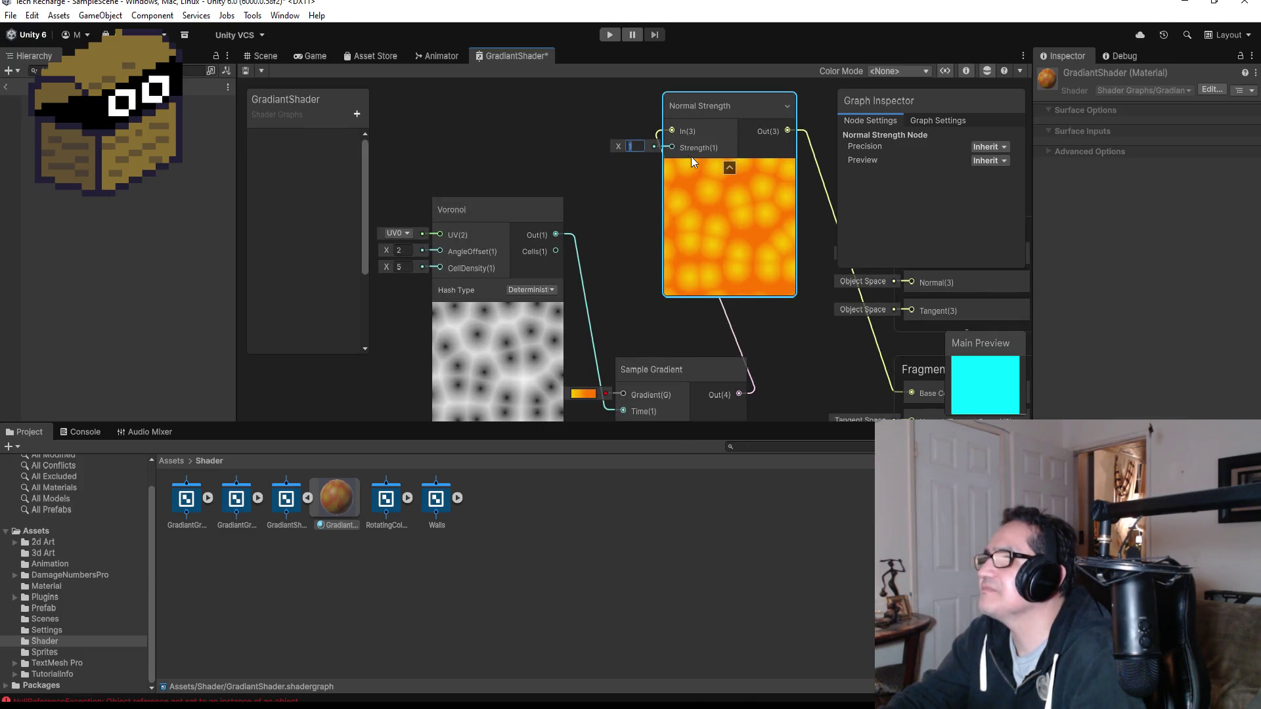
{"action": "type", "text": "3"}
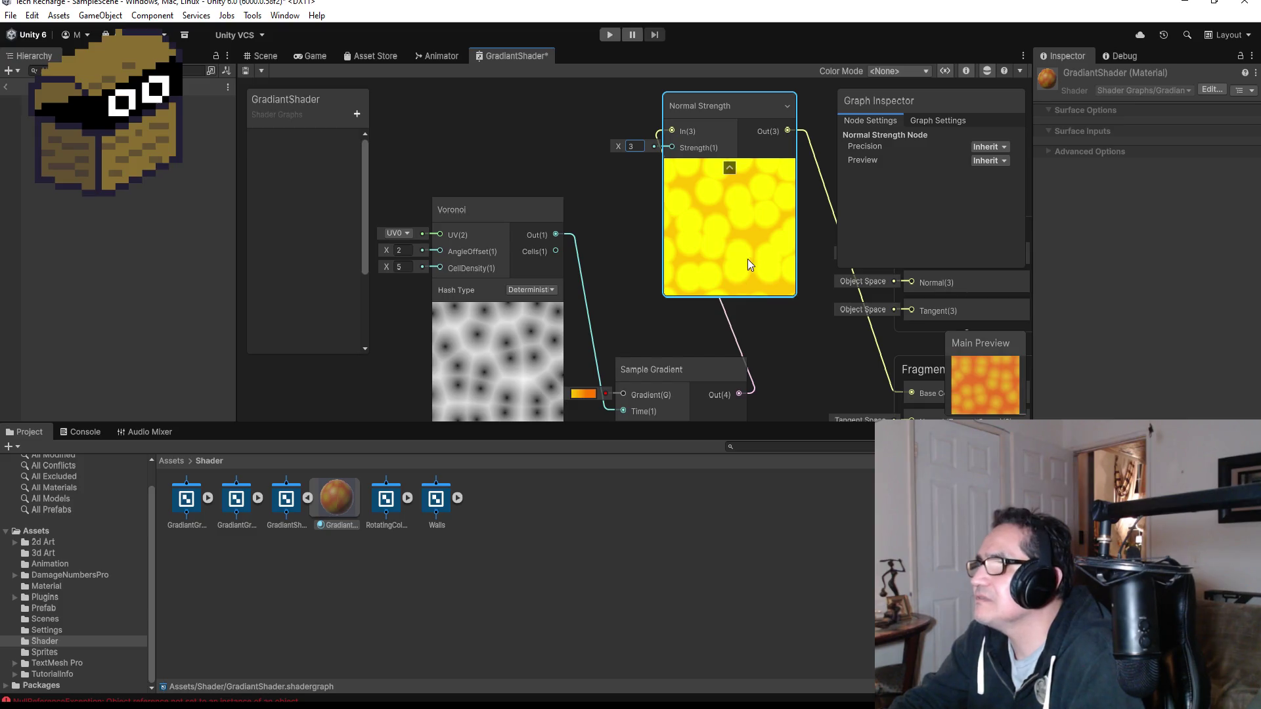
- Move the Normal Strength node lower and close the shader graph tab
{"action": "mouse_move", "coordinate": [722, 104]}
{"action": "left_mouse_down"}
{"action": "mouse_move", "coordinate": [735, 154]}
{"action": "mouse_move", "coordinate": [727, 226]}
{"action": "mouse_move", "coordinate": [738, 233]}
{"action": "left_mouse_up"}
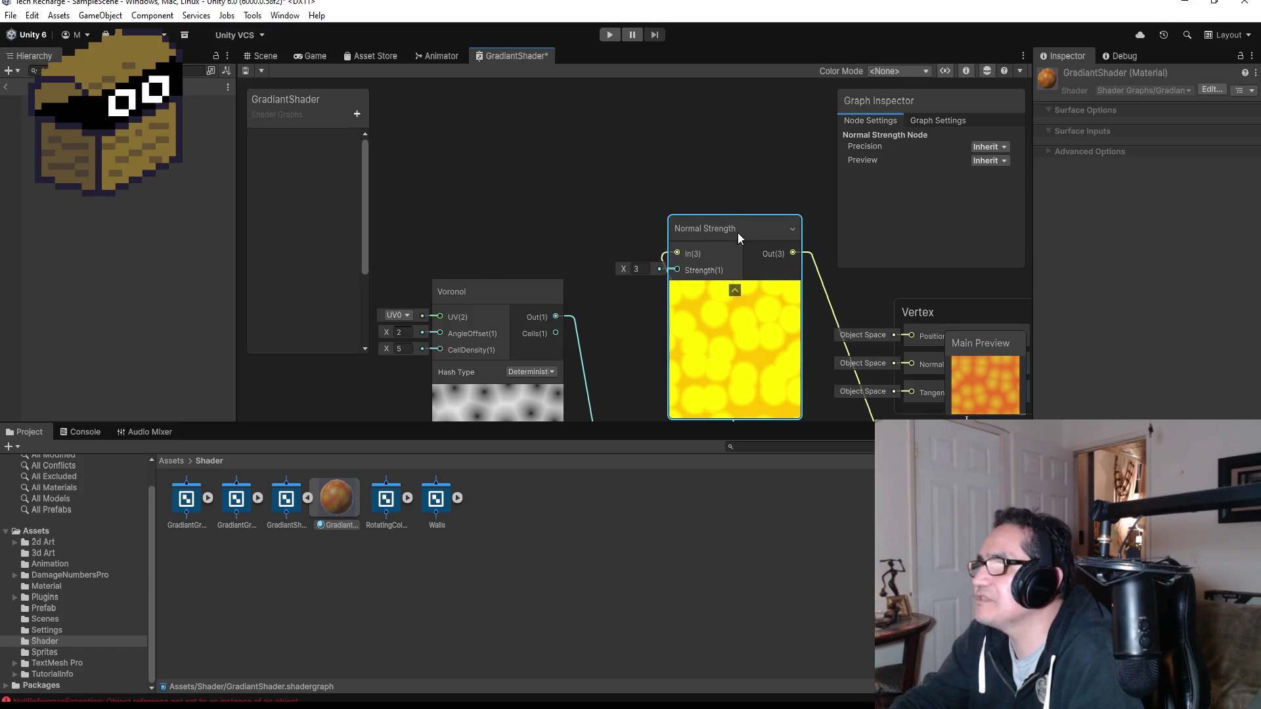
{"action": "scroll", "coordinate": [735, 349], "scroll_direction": "down", "scroll_amount": 4}
{"action": "scroll", "coordinate": [730, 370], "scroll_direction": "up", "scroll_amount": 3}
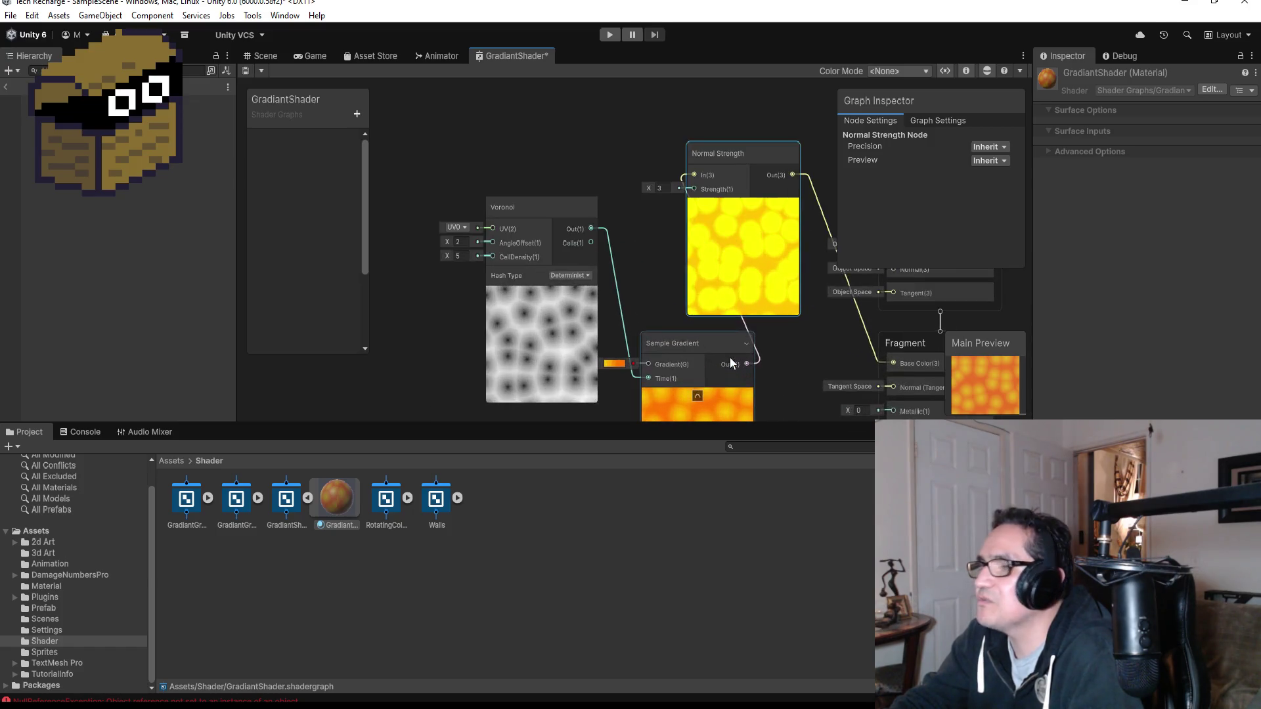
{"action": "right_click", "coordinate": [503, 57]}
{"action": "left_click", "coordinate": [552, 84]}
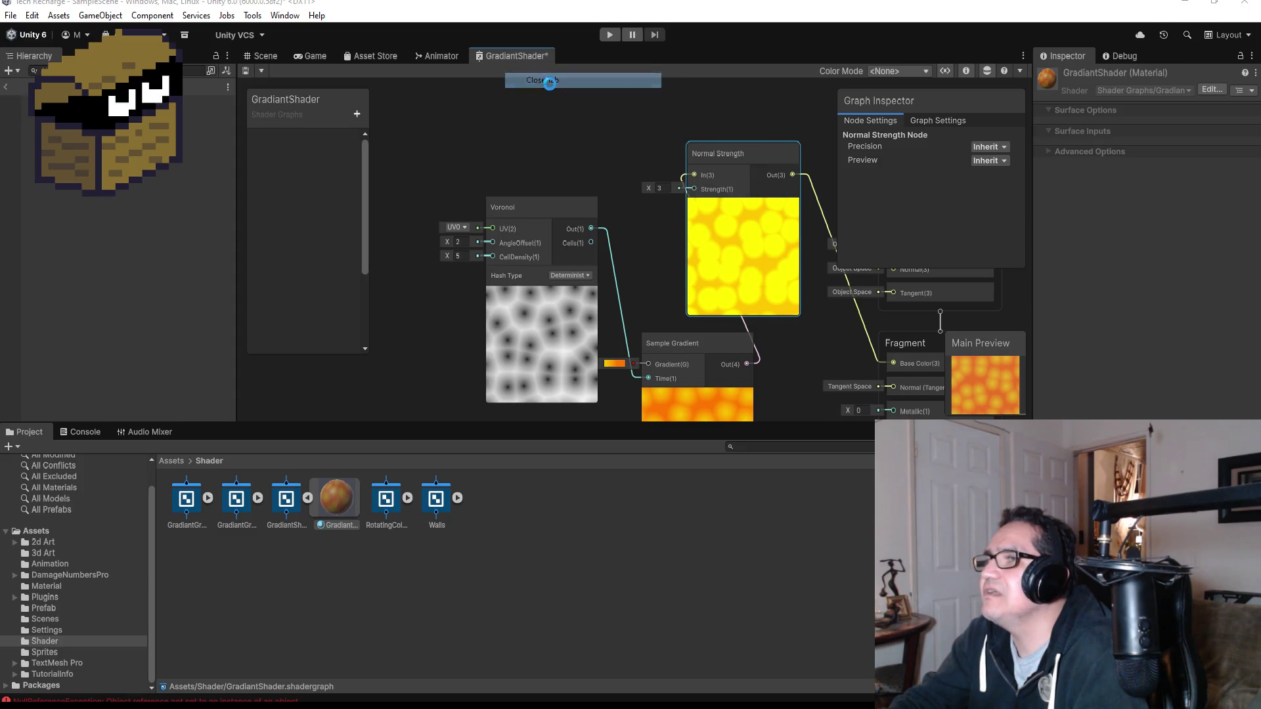
- Save the graph changes, view the yellow LEECHFAT prefab, and return to the main scene
{"action": "left_click", "coordinate": [619, 394]}
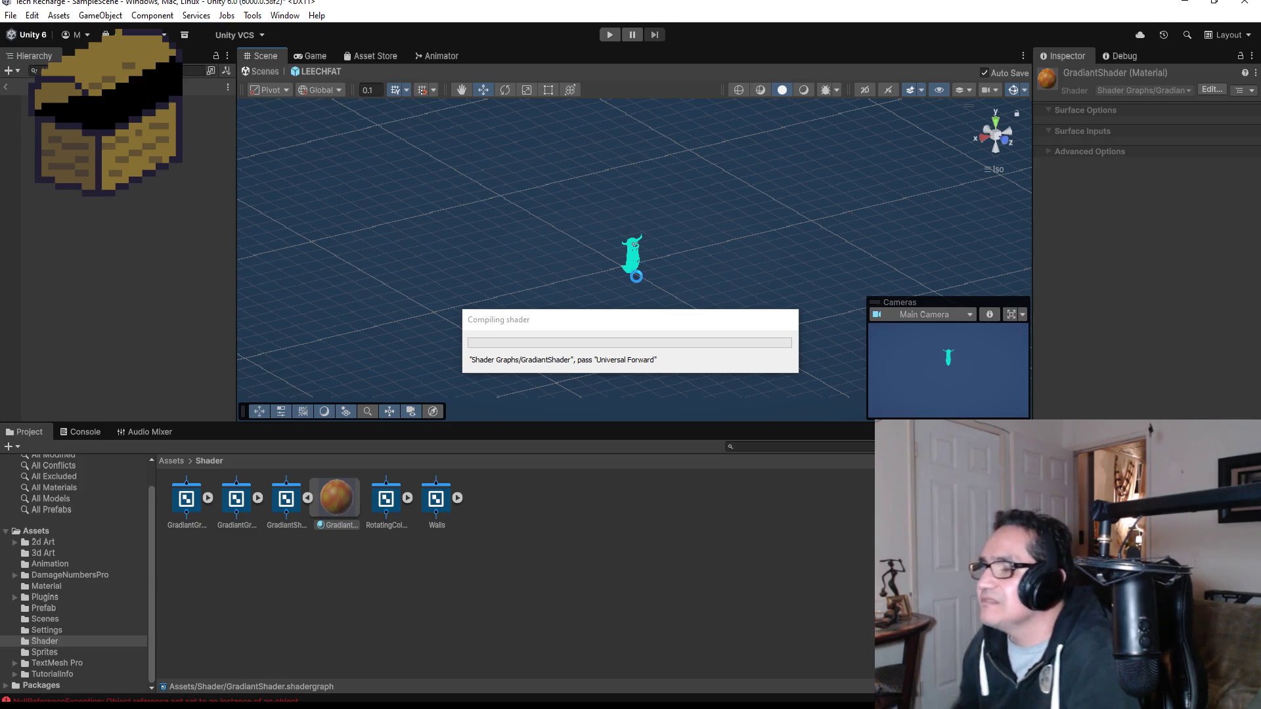
{"action": "scroll", "coordinate": [630, 272], "scroll_direction": "up", "scroll_amount": 5}
{"action": "scroll", "coordinate": [650, 268], "scroll_direction": "up", "scroll_amount": 5}
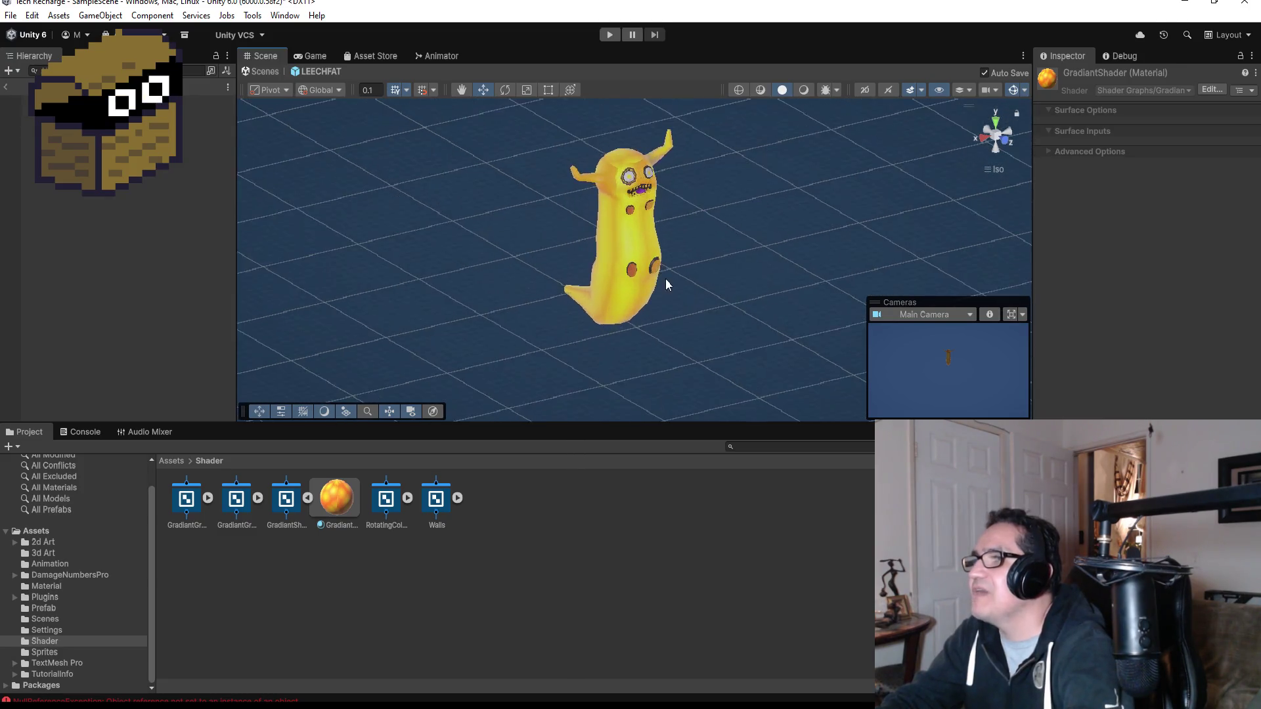
{"action": "scroll", "coordinate": [611, 255], "scroll_direction": "down", "scroll_amount": 2}
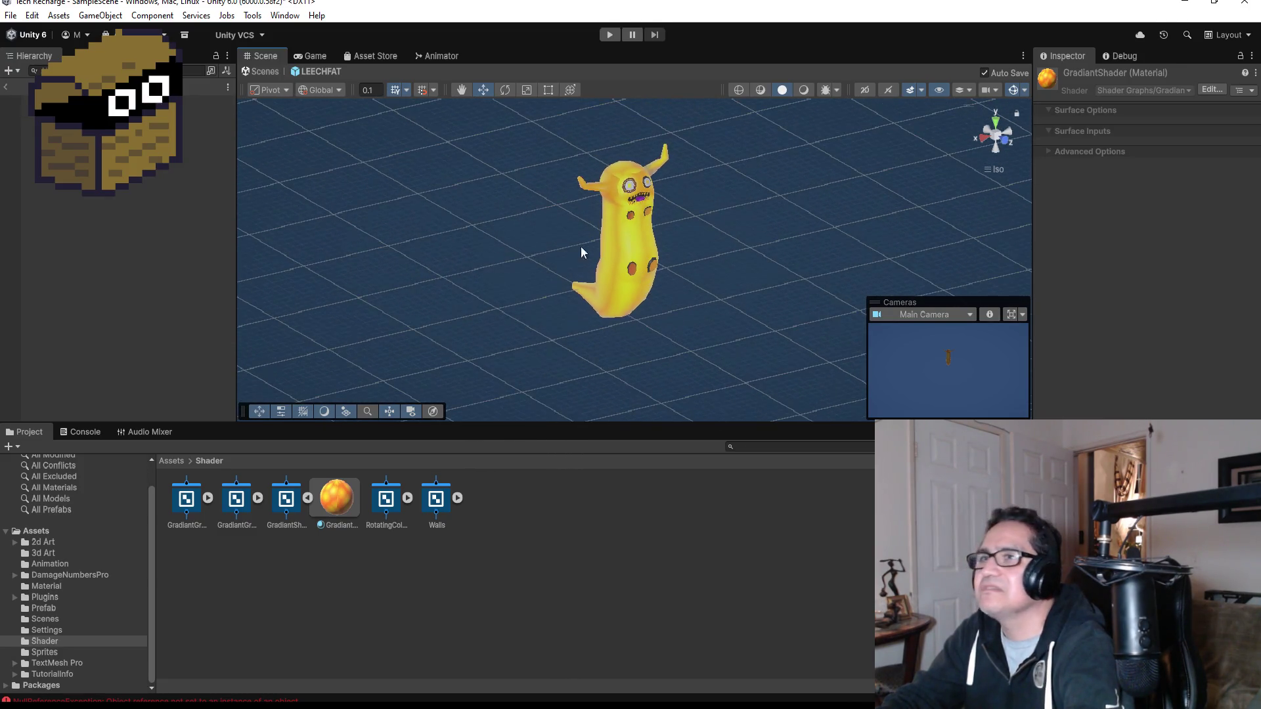
{"action": "left_click", "coordinate": [7, 89]}
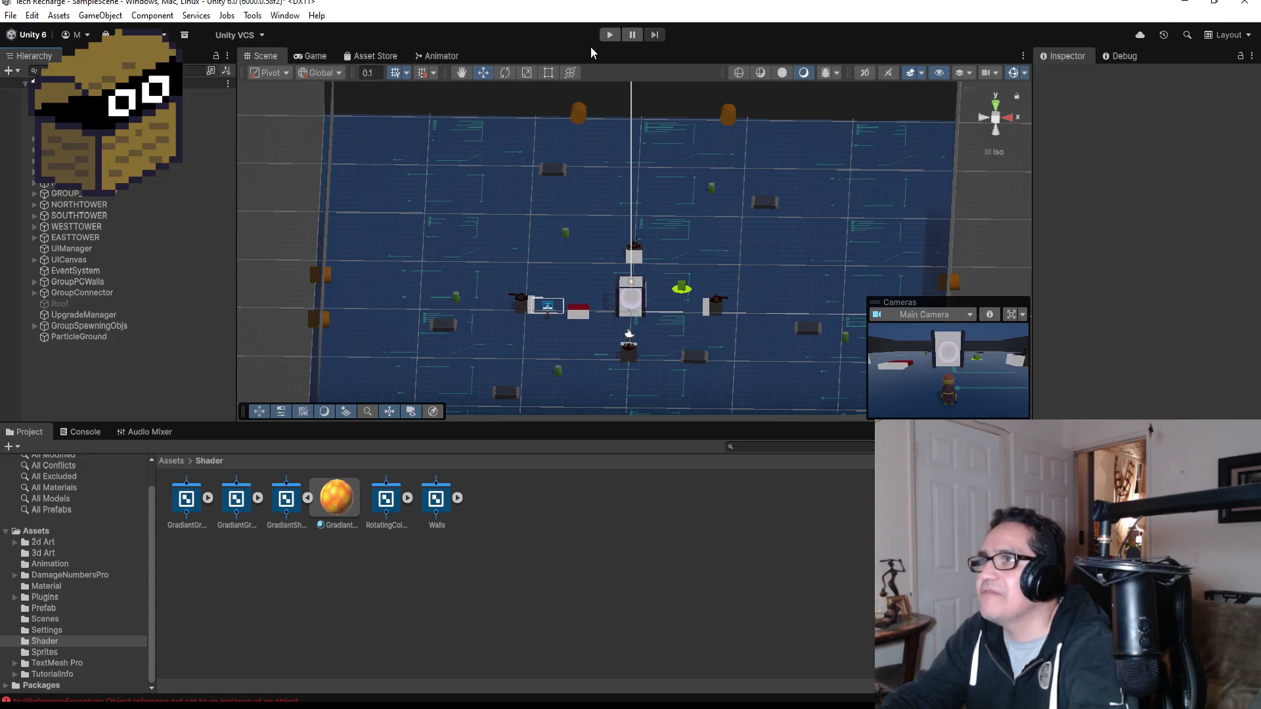
- Playtest the game, running past the portal to watch the yellow-orange leech waves
{"action": "left_click", "coordinate": [607, 38]}
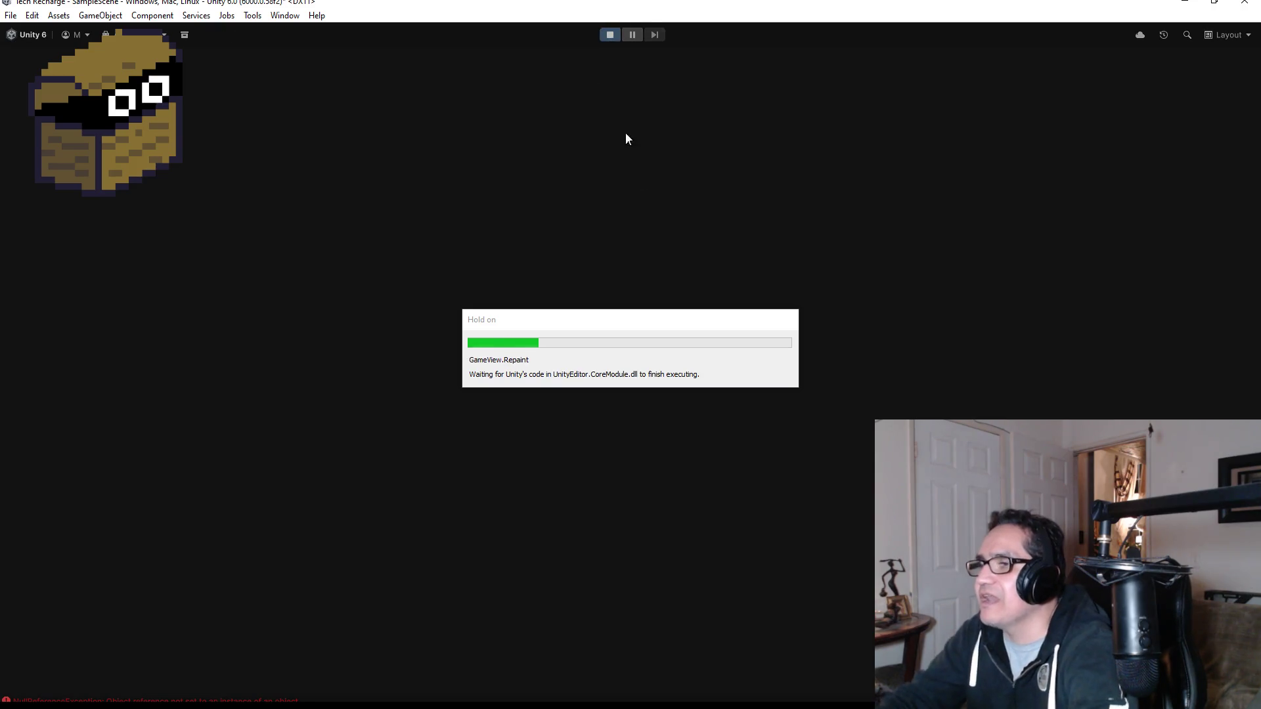
{"action": "key", "text": "w"}
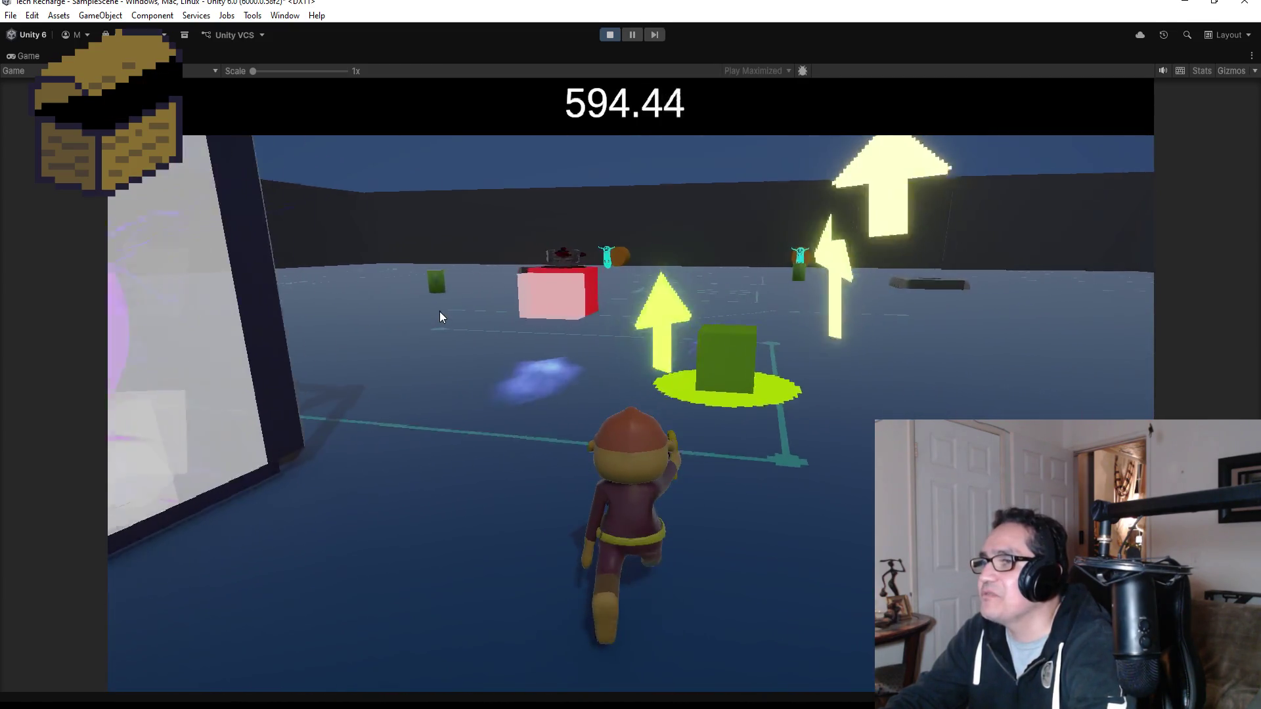
{"action": "key", "text": "a"}
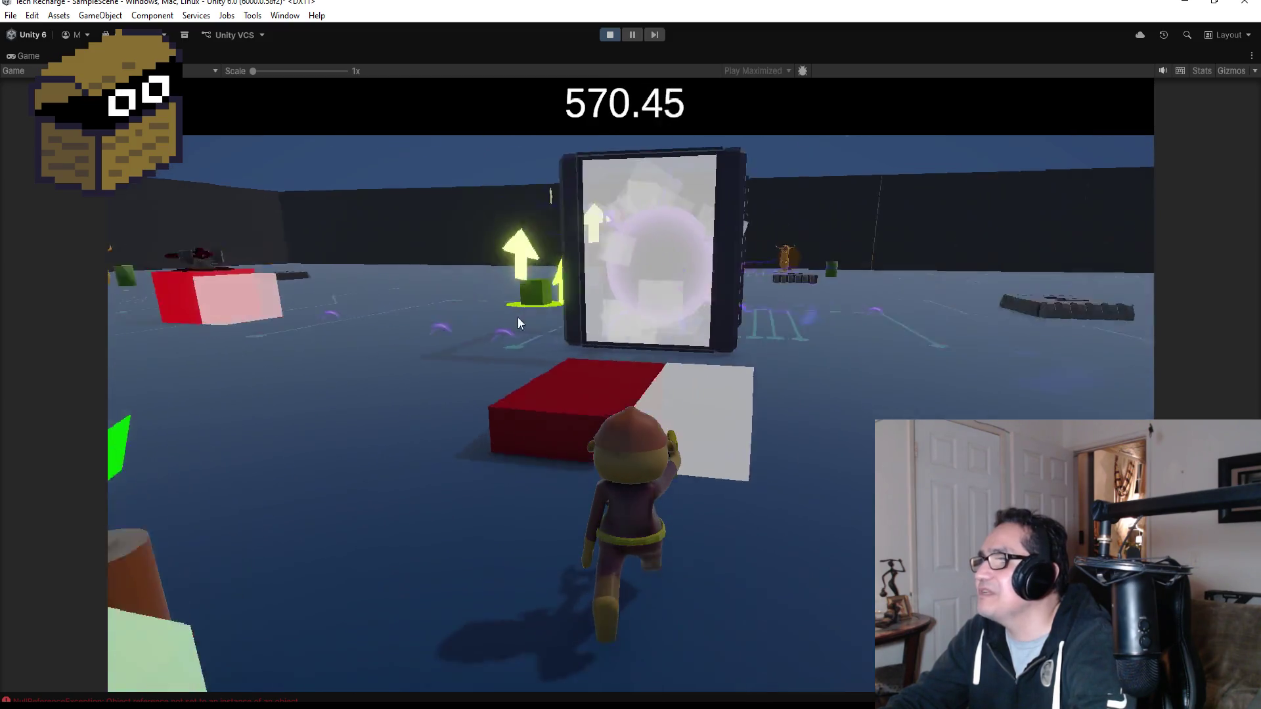
{"action": "key", "text": "a"}
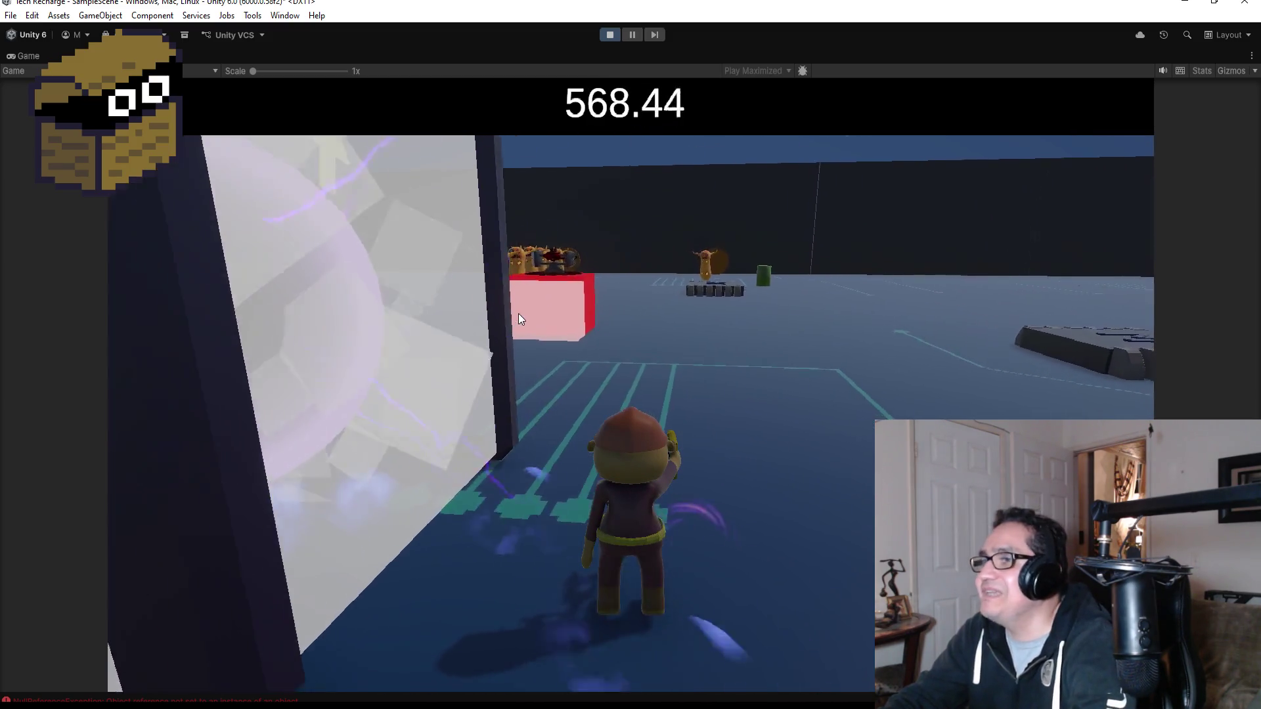
{"action": "key", "text": "w"}
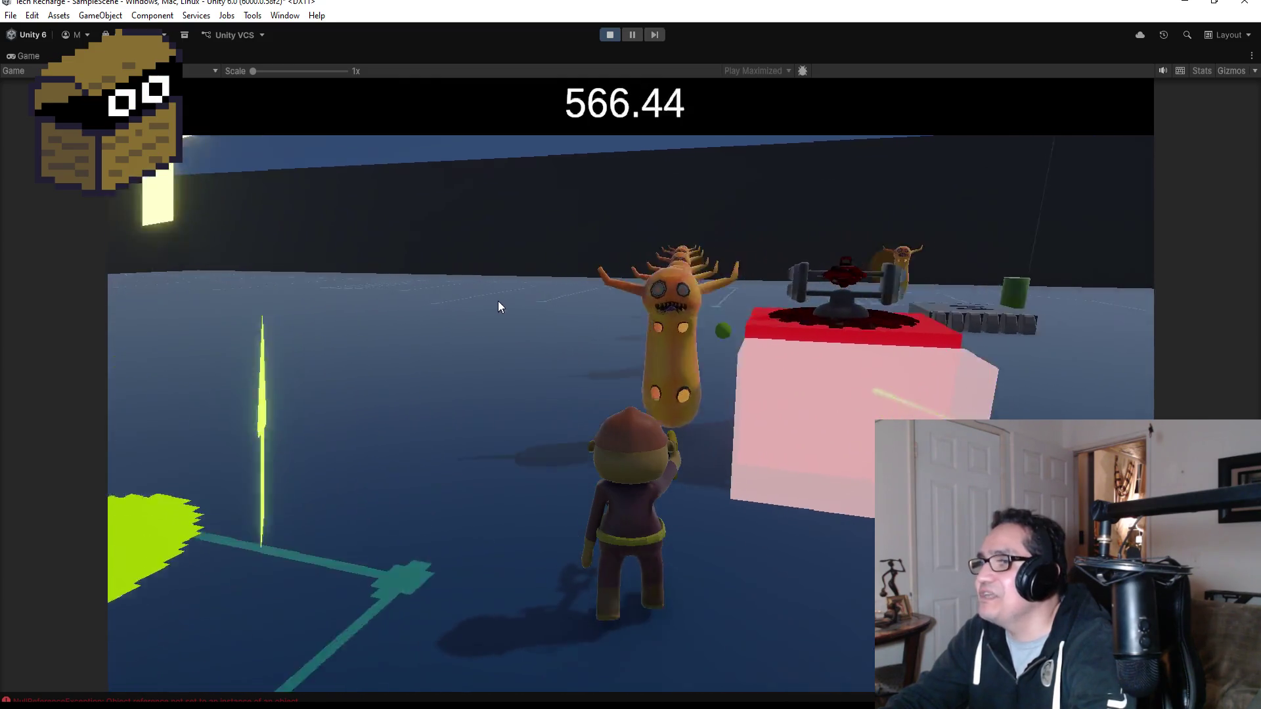
{"action": "key", "text": "w"}
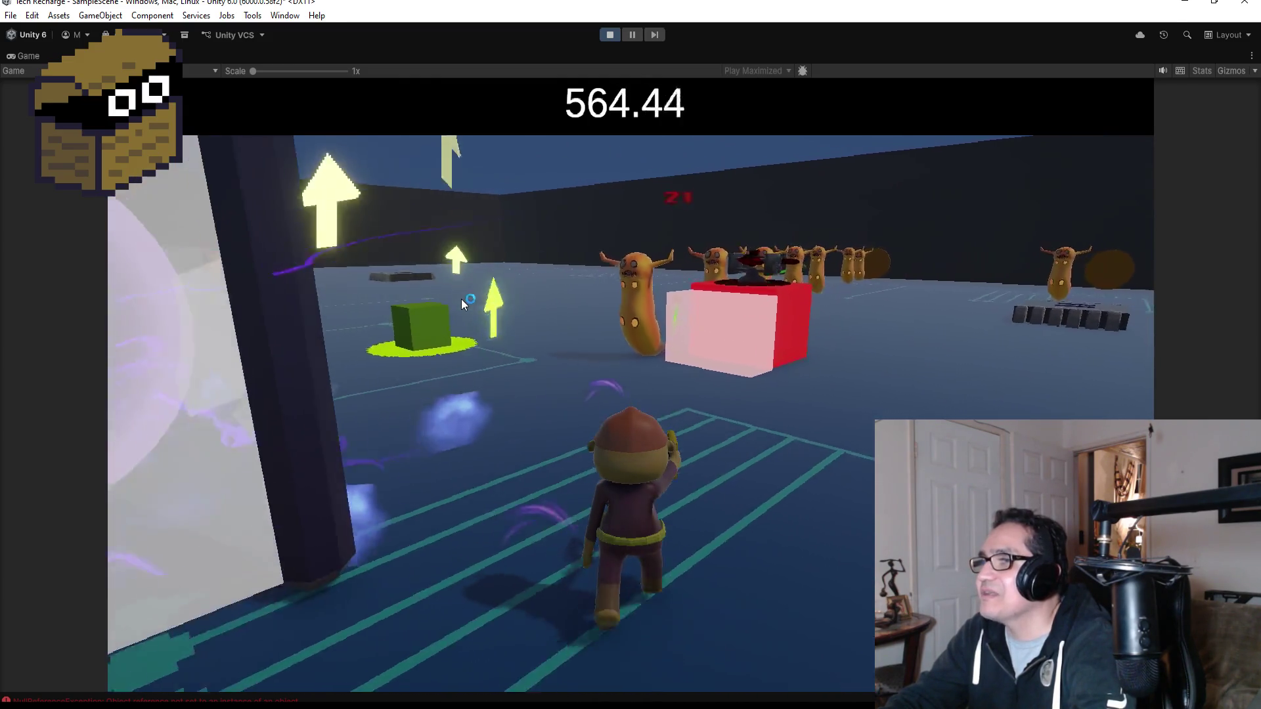
{"action": "key", "text": "a"}
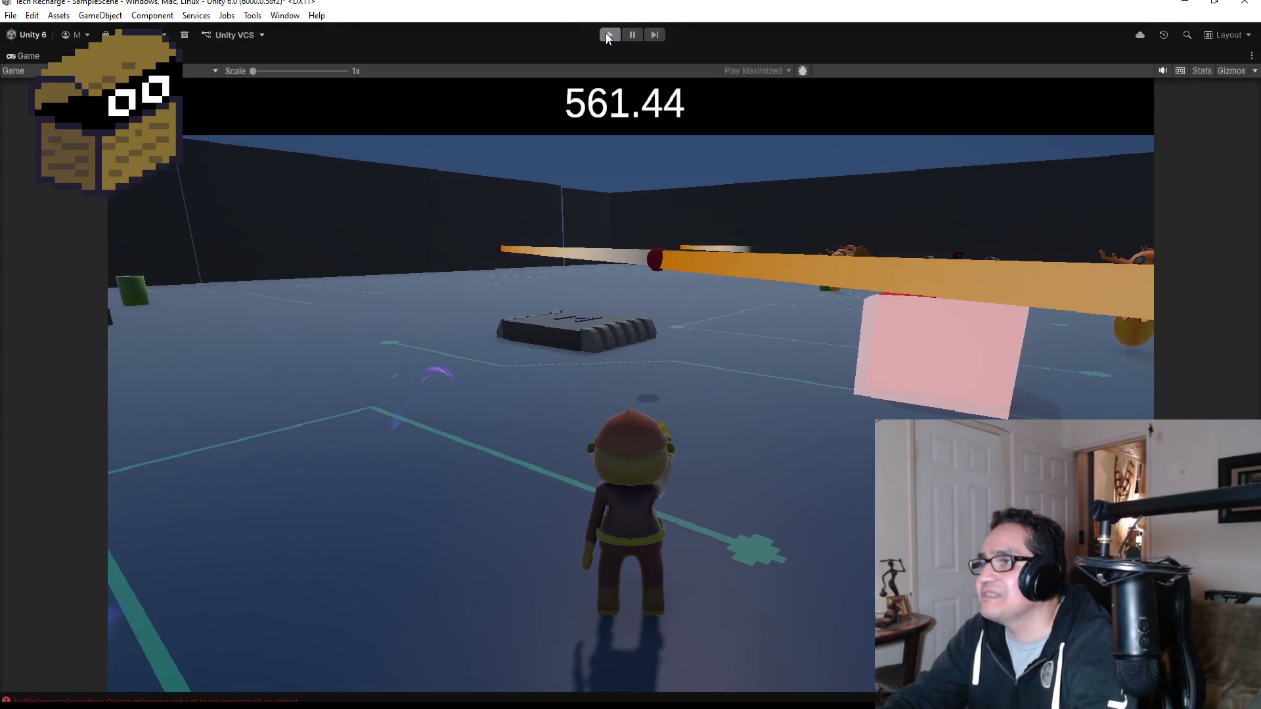
{"action": "left_click", "coordinate": [606, 33]}
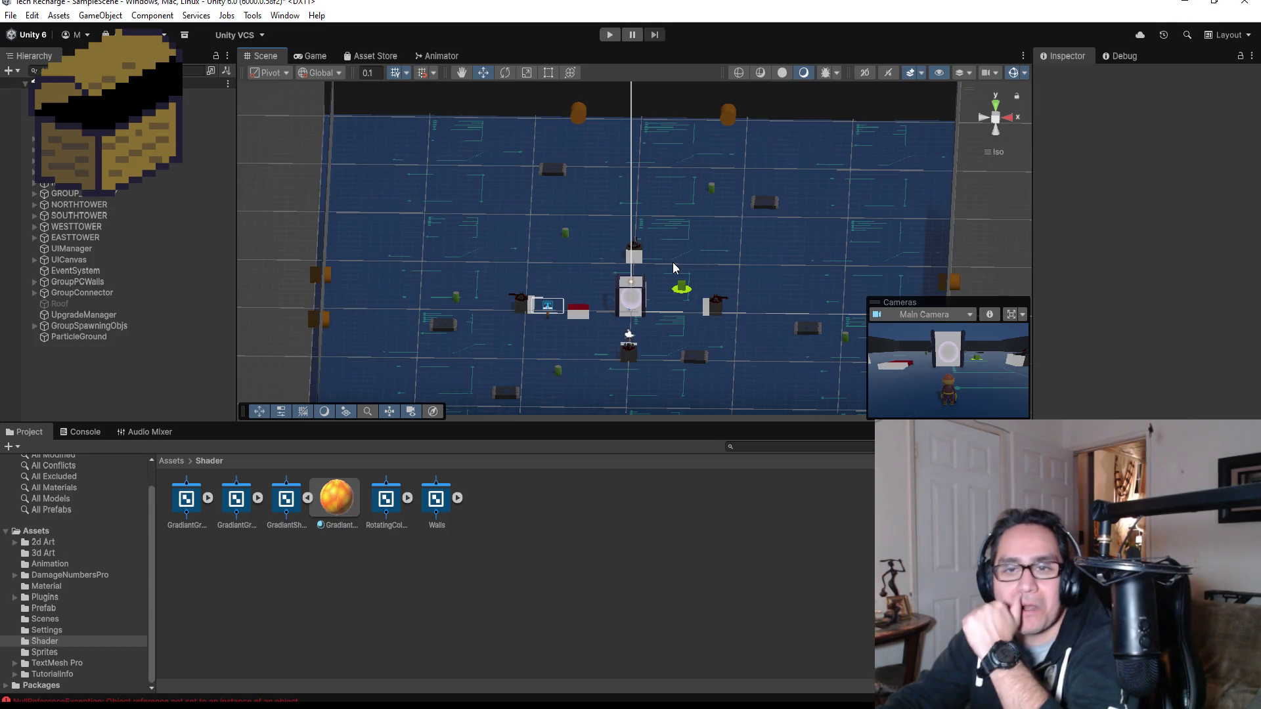
- Zoom out over the arena and show the Assets root in the Project window
{"action": "scroll", "coordinate": [610, 220], "scroll_direction": "down", "scroll_amount": 4}
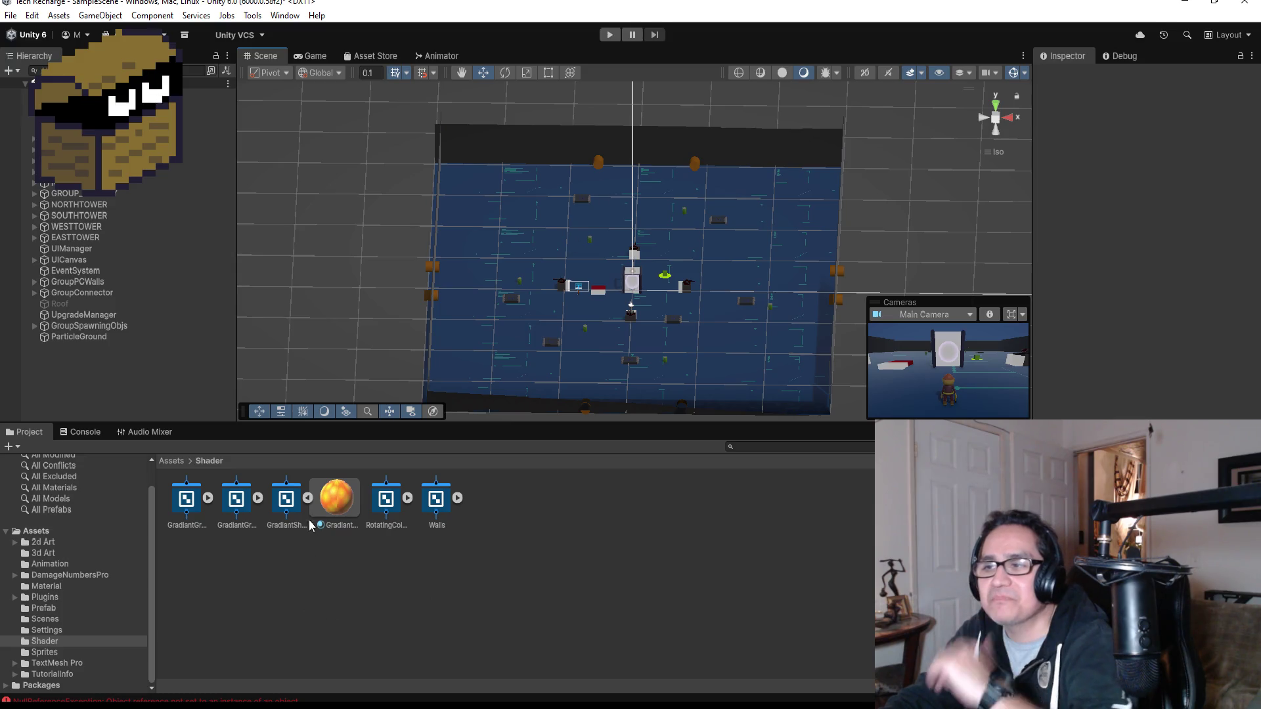
{"action": "left_click", "coordinate": [172, 460]}
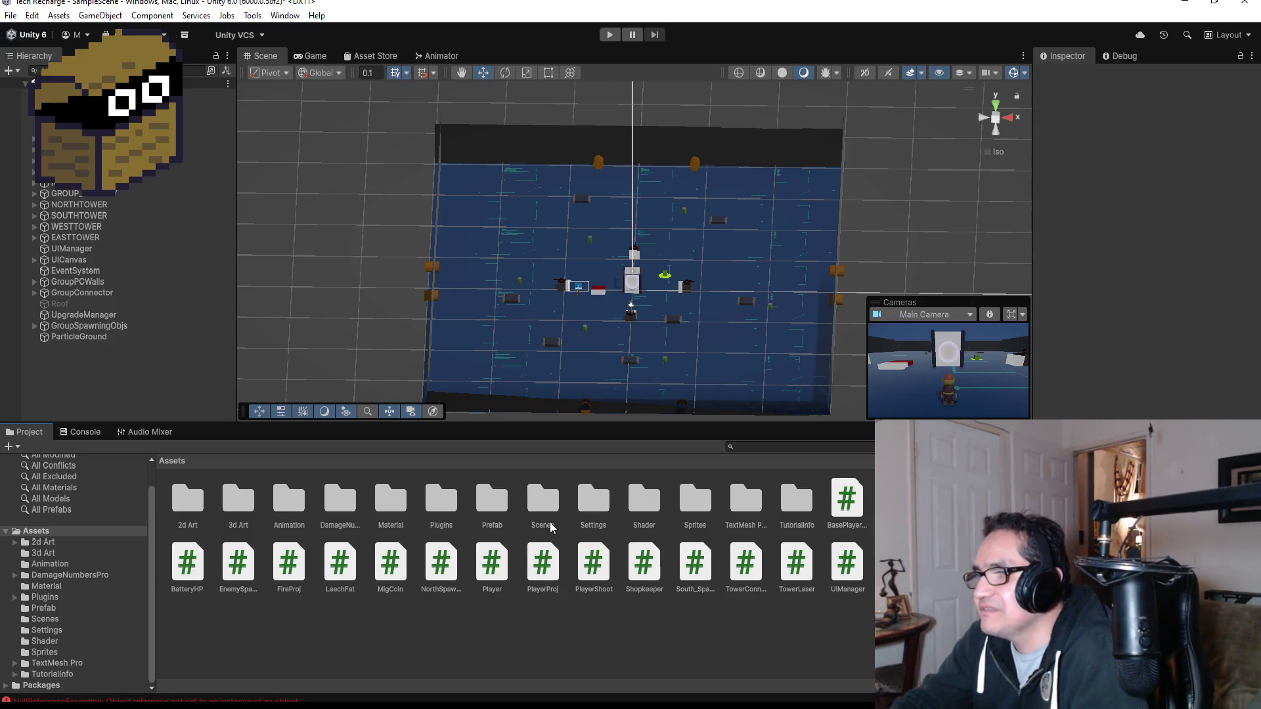
- Set the LEECHFAT prefab's Leech Fat speed to 0.6 and start play mode
{"action": "left_click", "coordinate": [646, 504]}
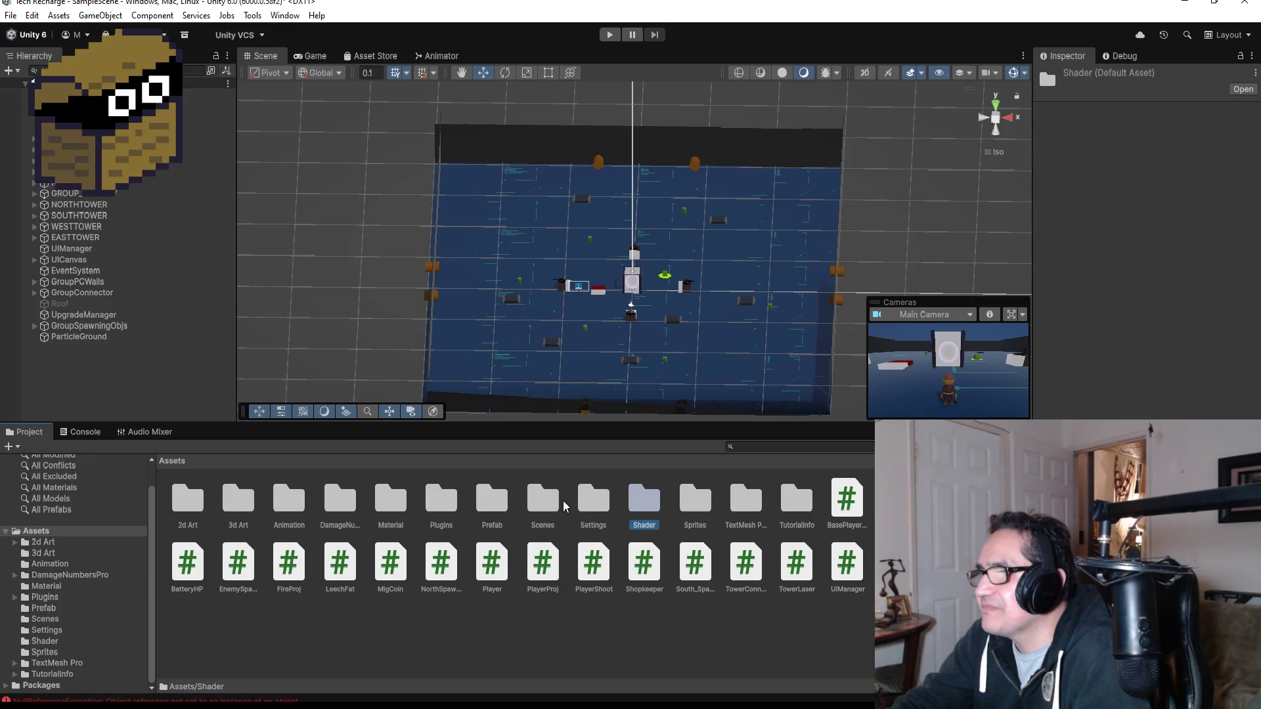
{"action": "double_click", "coordinate": [504, 502]}
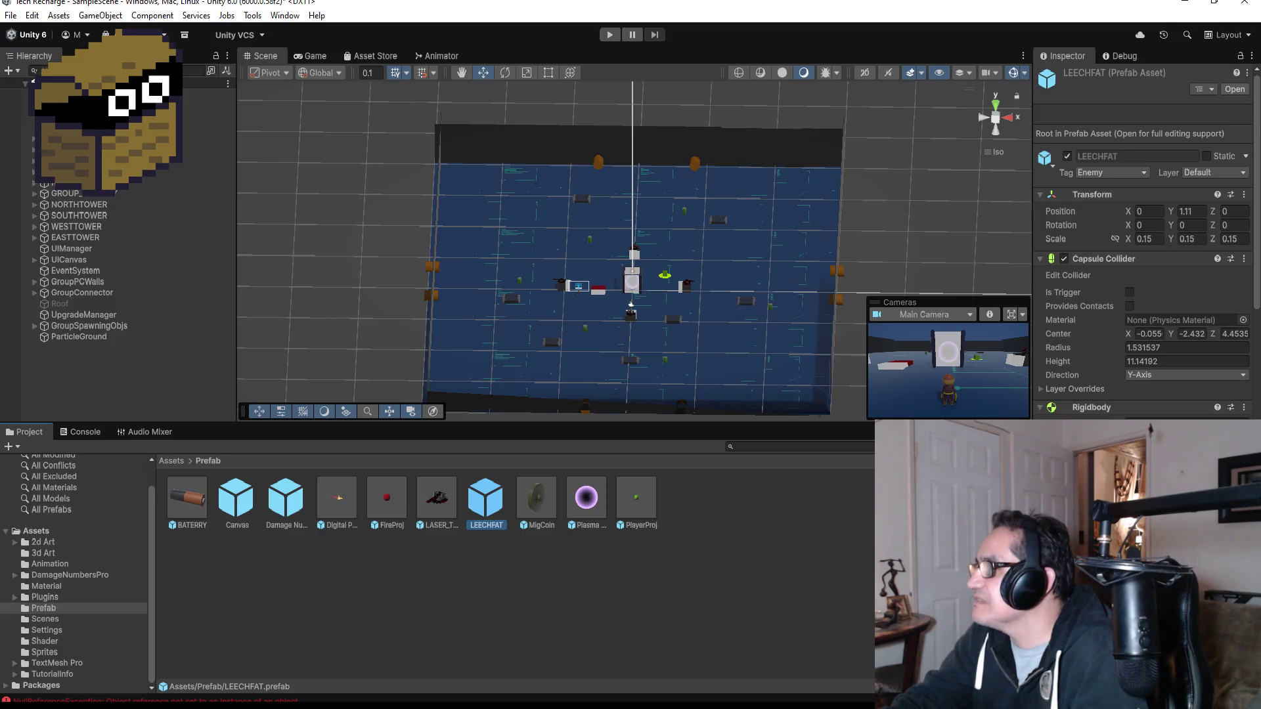
{"action": "scroll", "coordinate": [1146, 243], "scroll_direction": "down", "scroll_amount": 10}
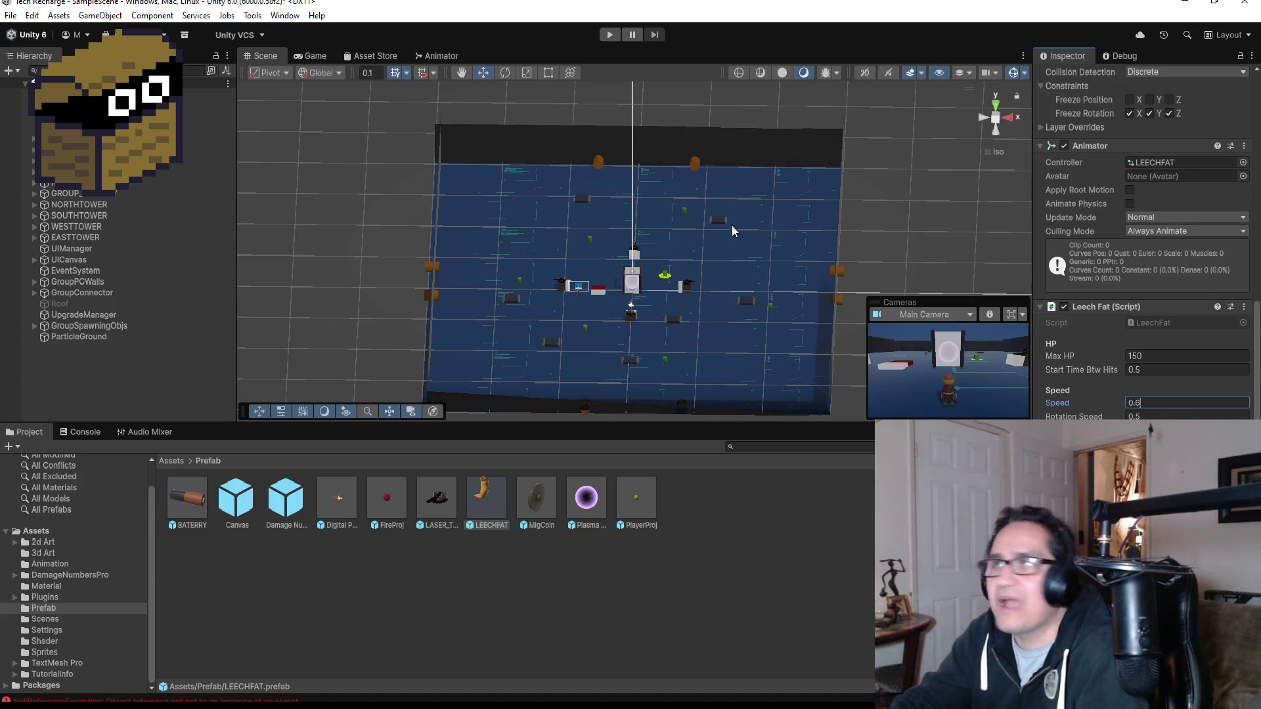
{"action": "left_click", "coordinate": [609, 35]}
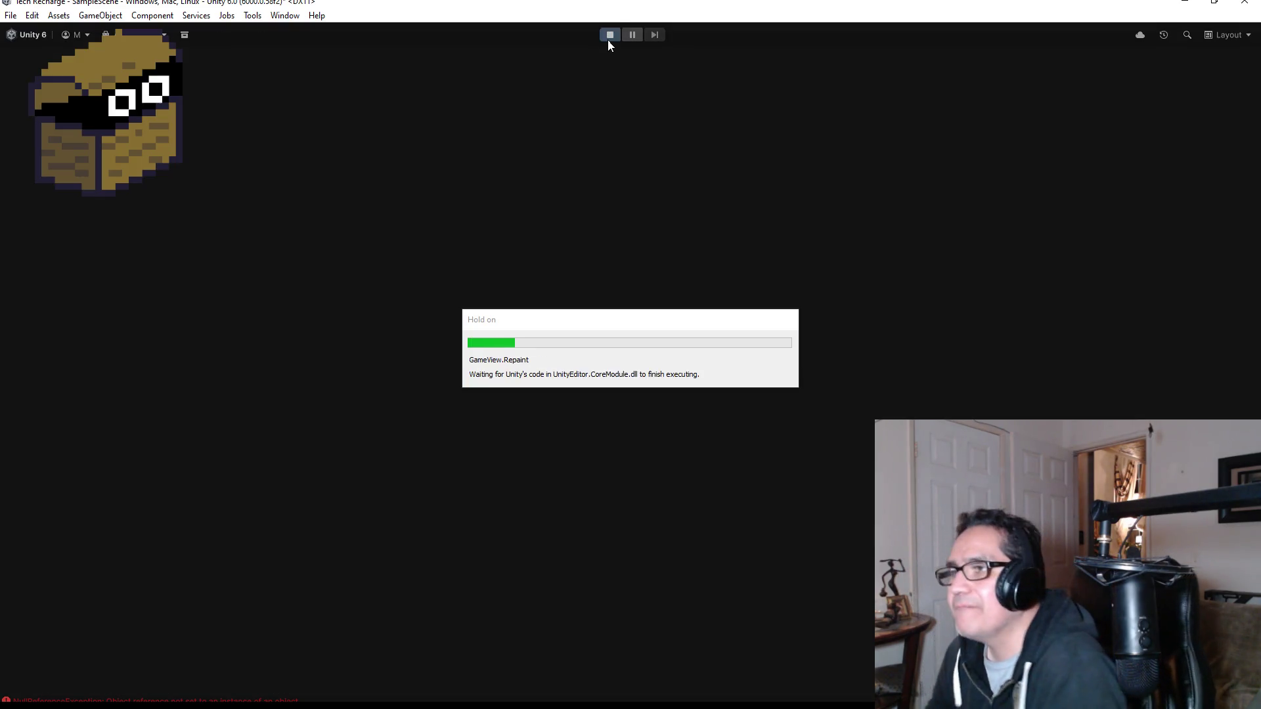
- Run through the arena shooting slugs and capture the red block
{"action": "key", "text": "w"}
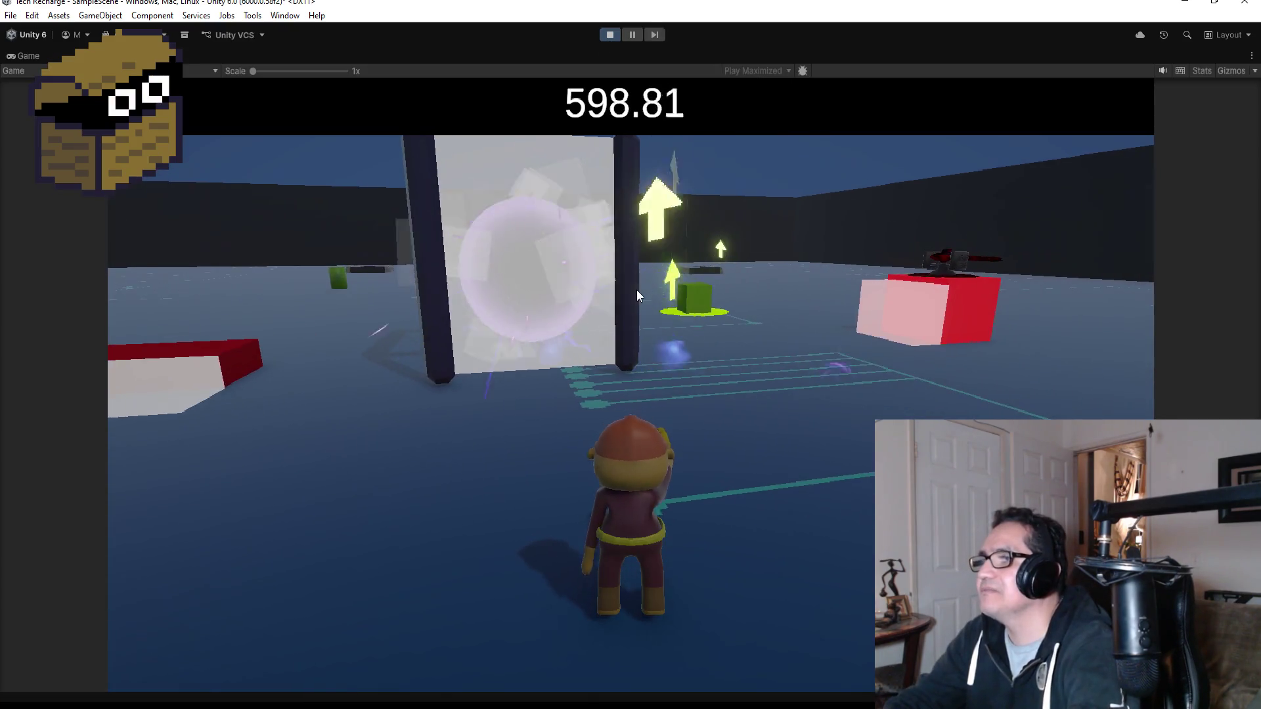
{"action": "key", "text": "w"}
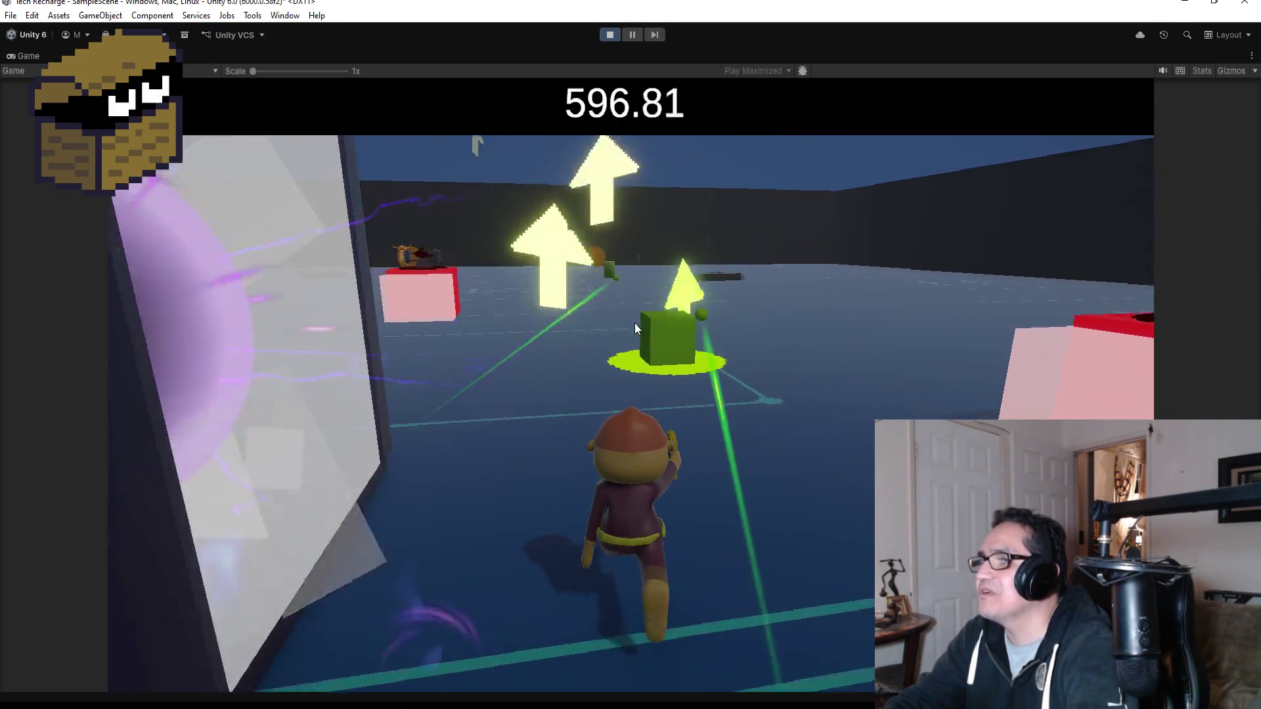
{"action": "key", "text": "w"}
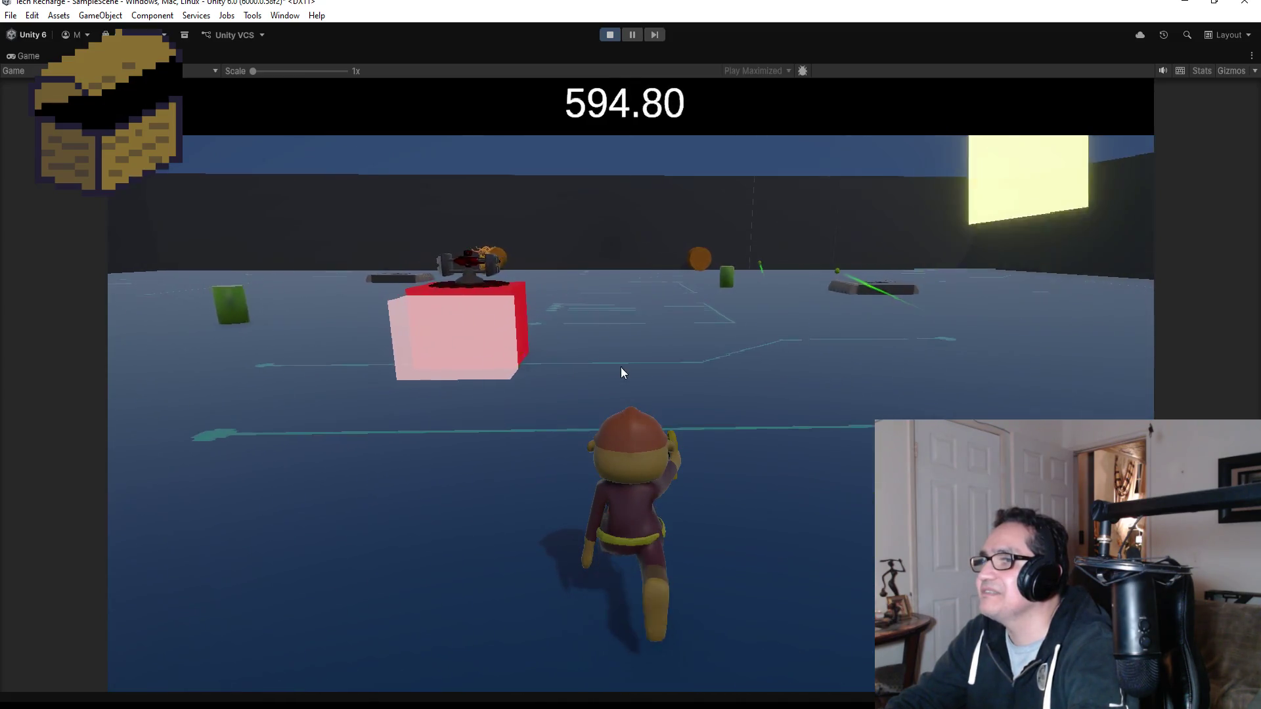
{"action": "key", "text": "w"}
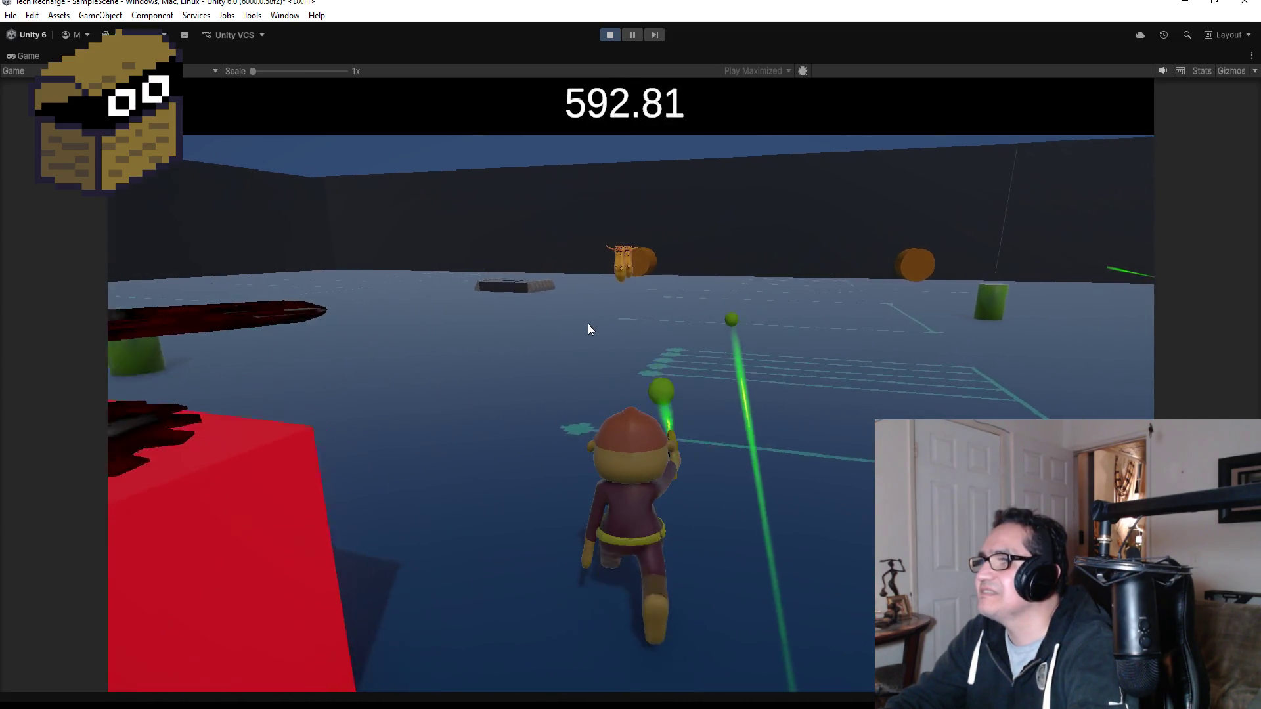
{"action": "key", "text": "w"}
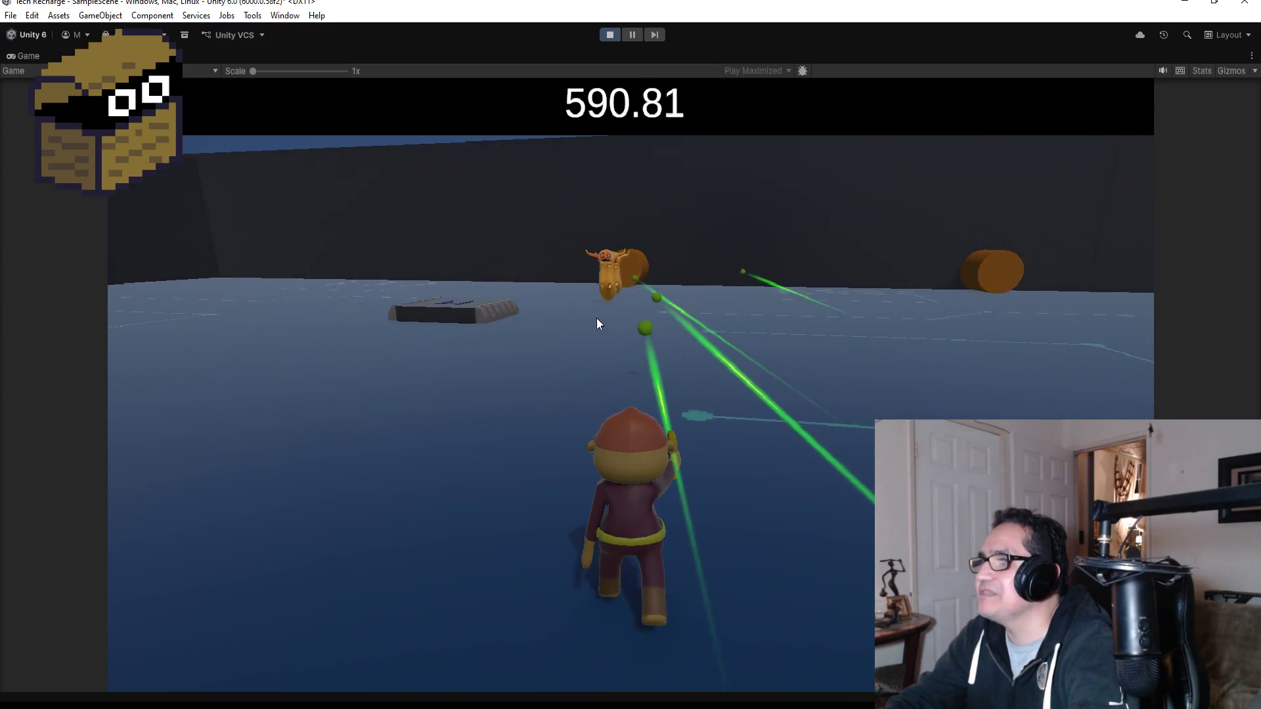
{"action": "key", "text": "w"}
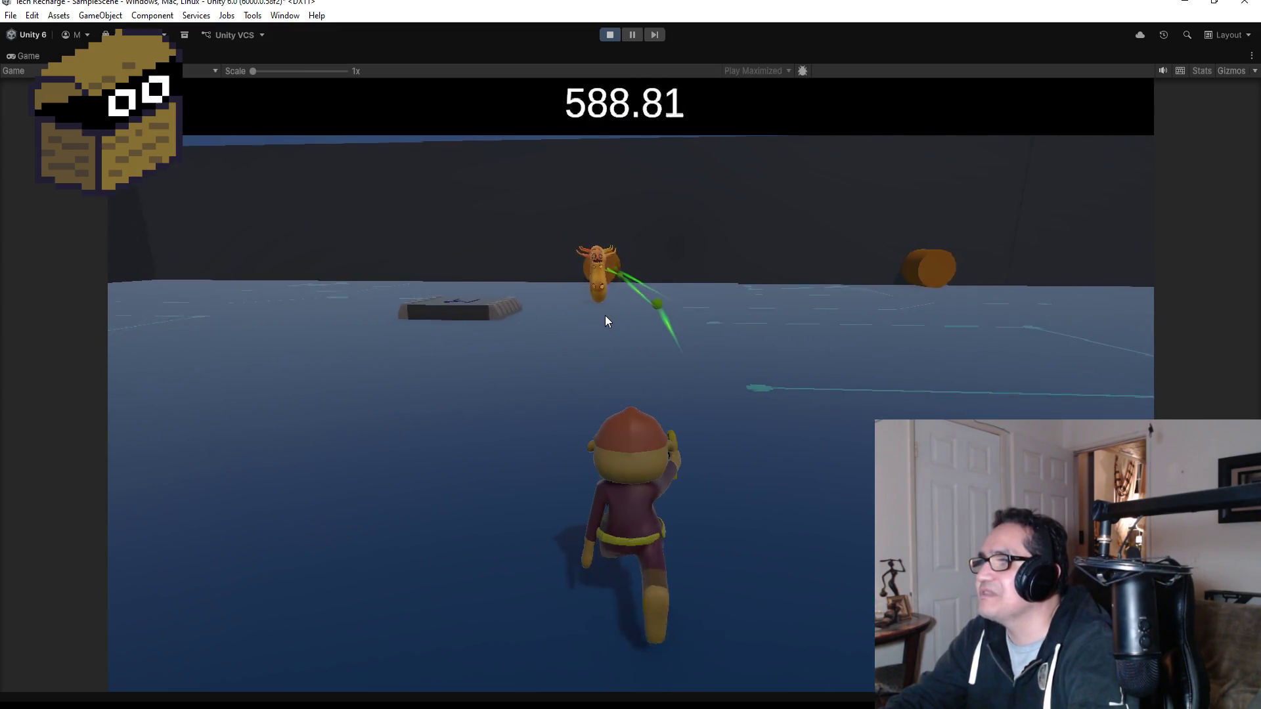
{"action": "key", "text": "w"}
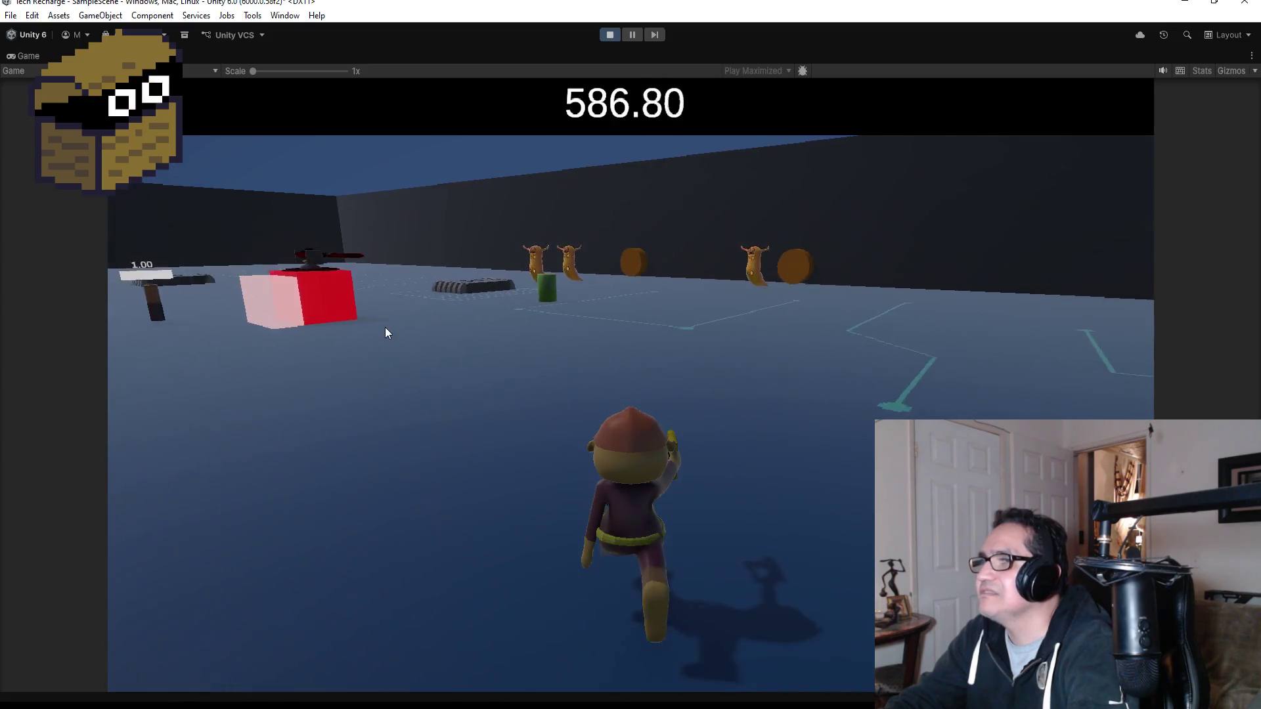
{"action": "key", "text": "w"}
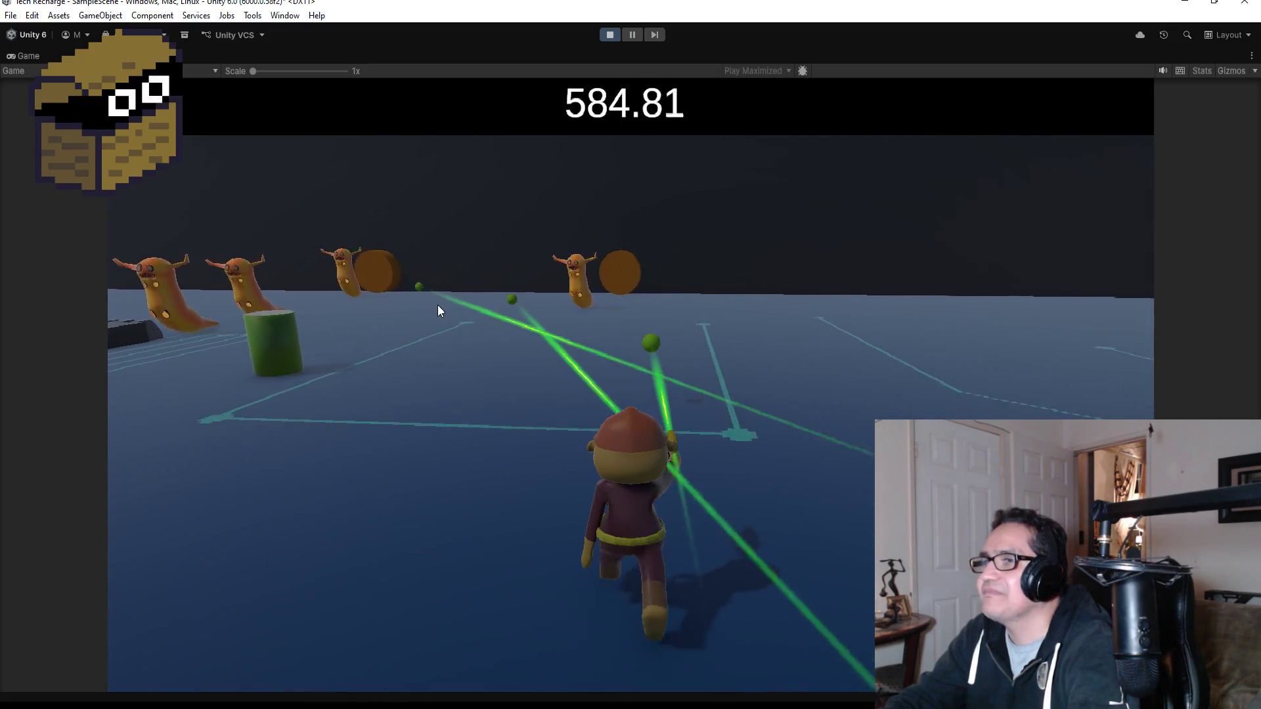
{"action": "key", "text": "w"}
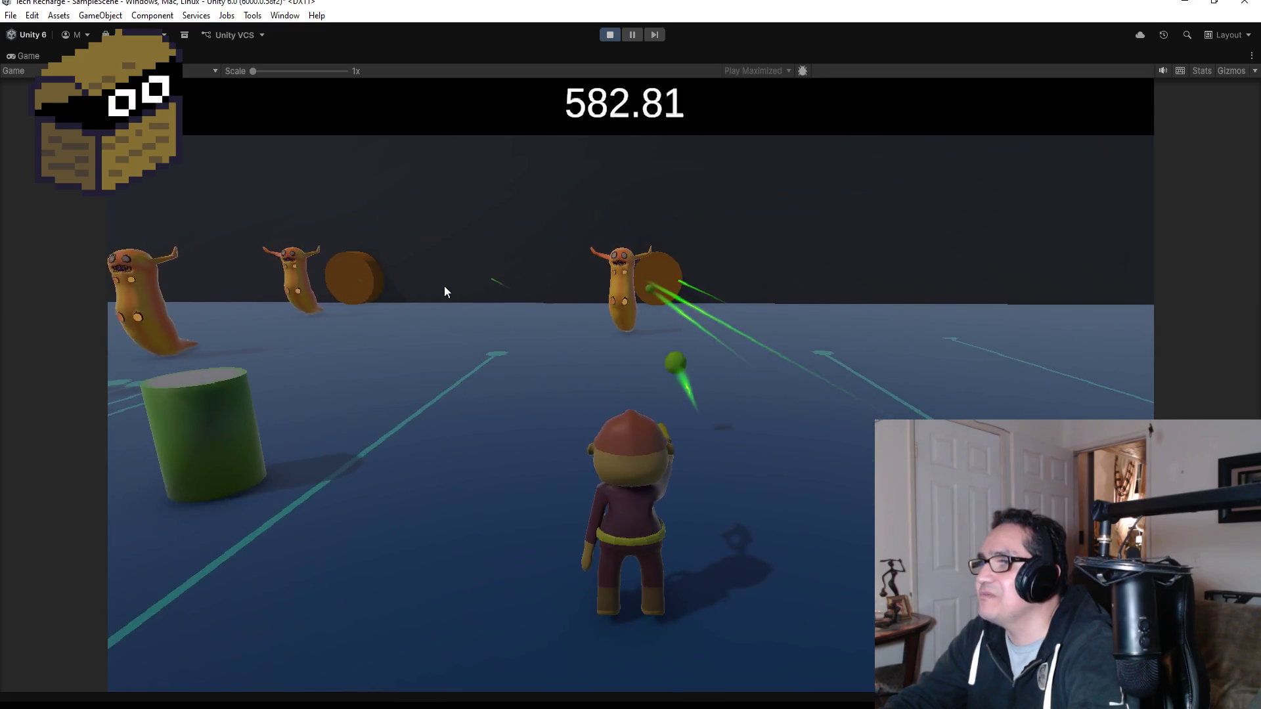
{"action": "key", "text": "w"}
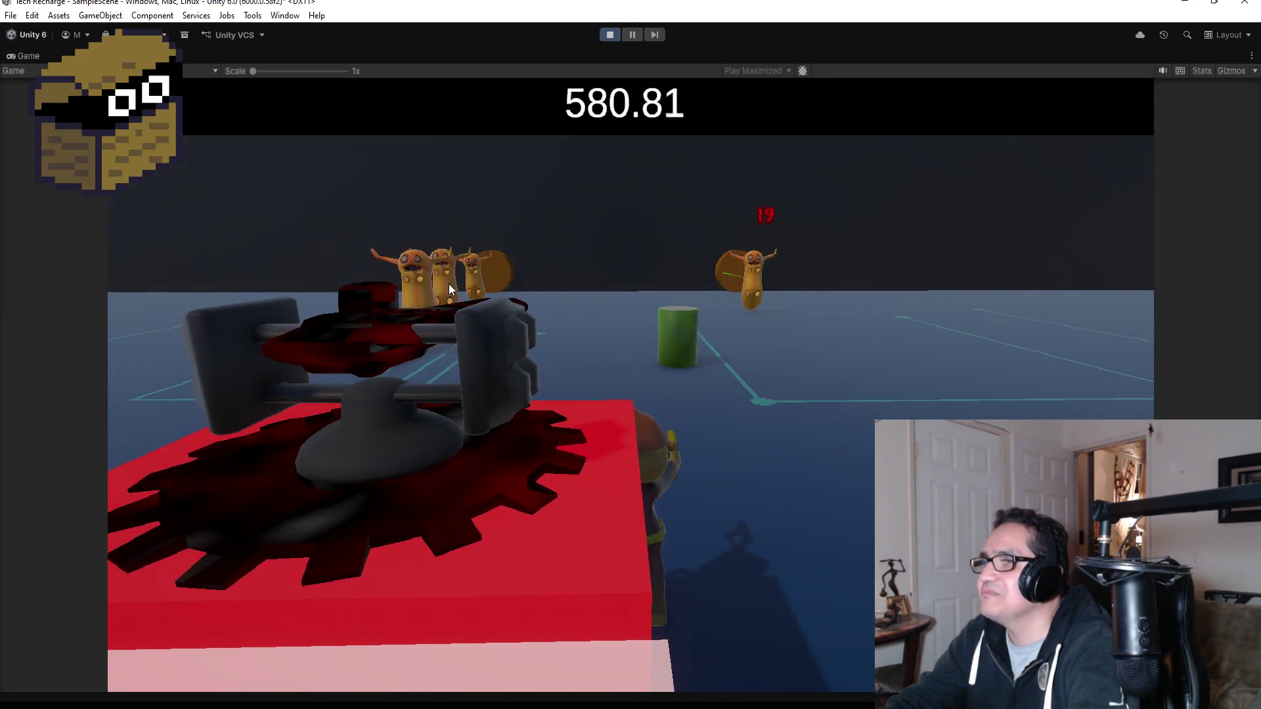
{"action": "key", "text": "w"}
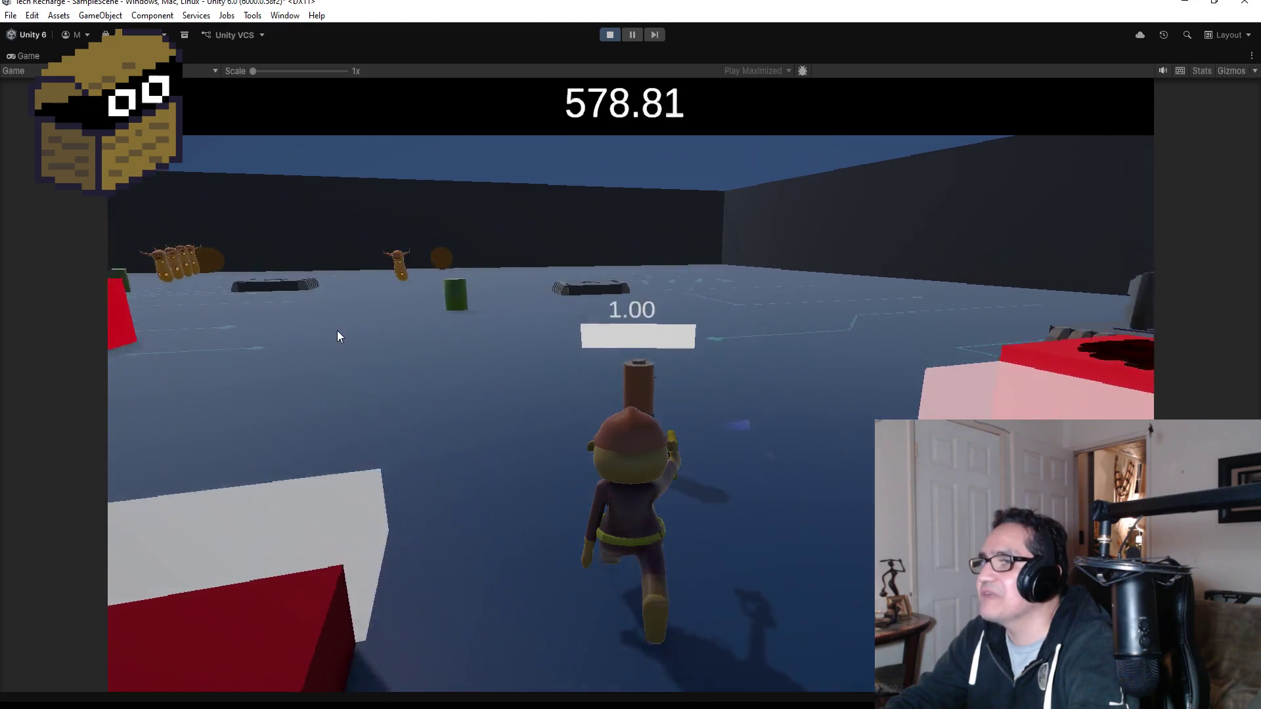
{"action": "key", "text": "w"}
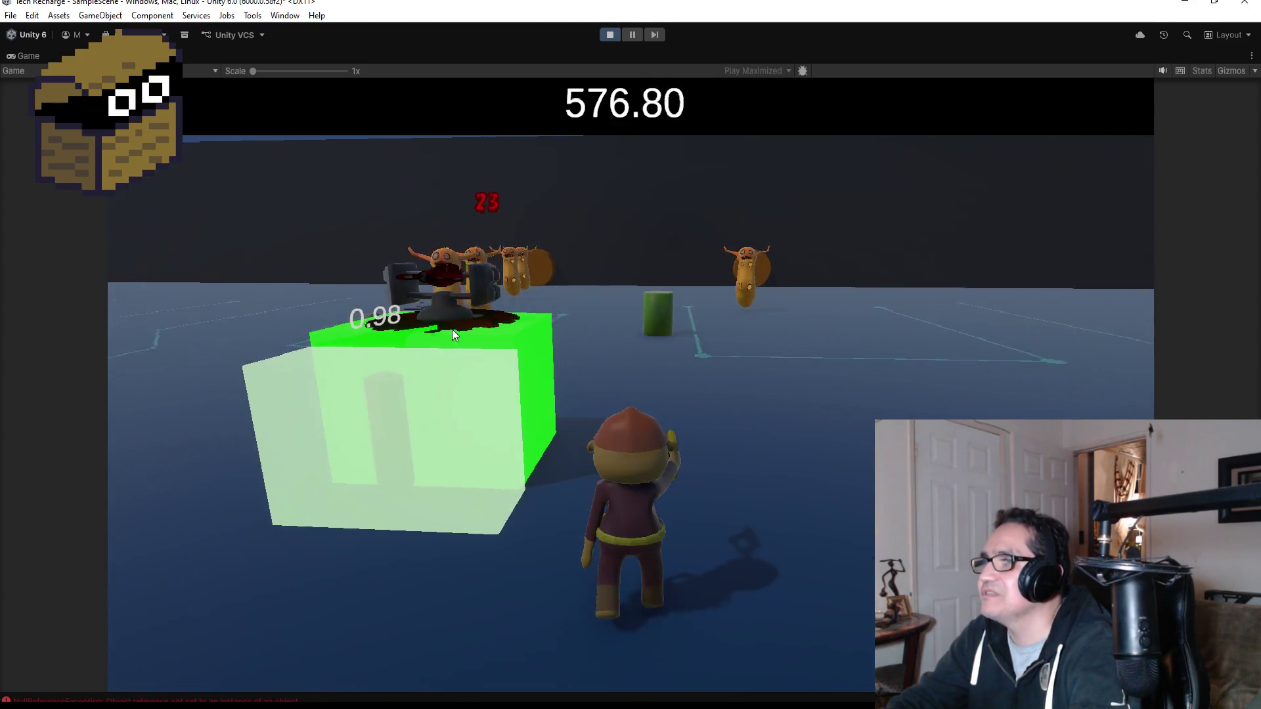
- Fight the slug enemies around the green box turret, then stop the playtest
{"action": "key", "text": "a"}
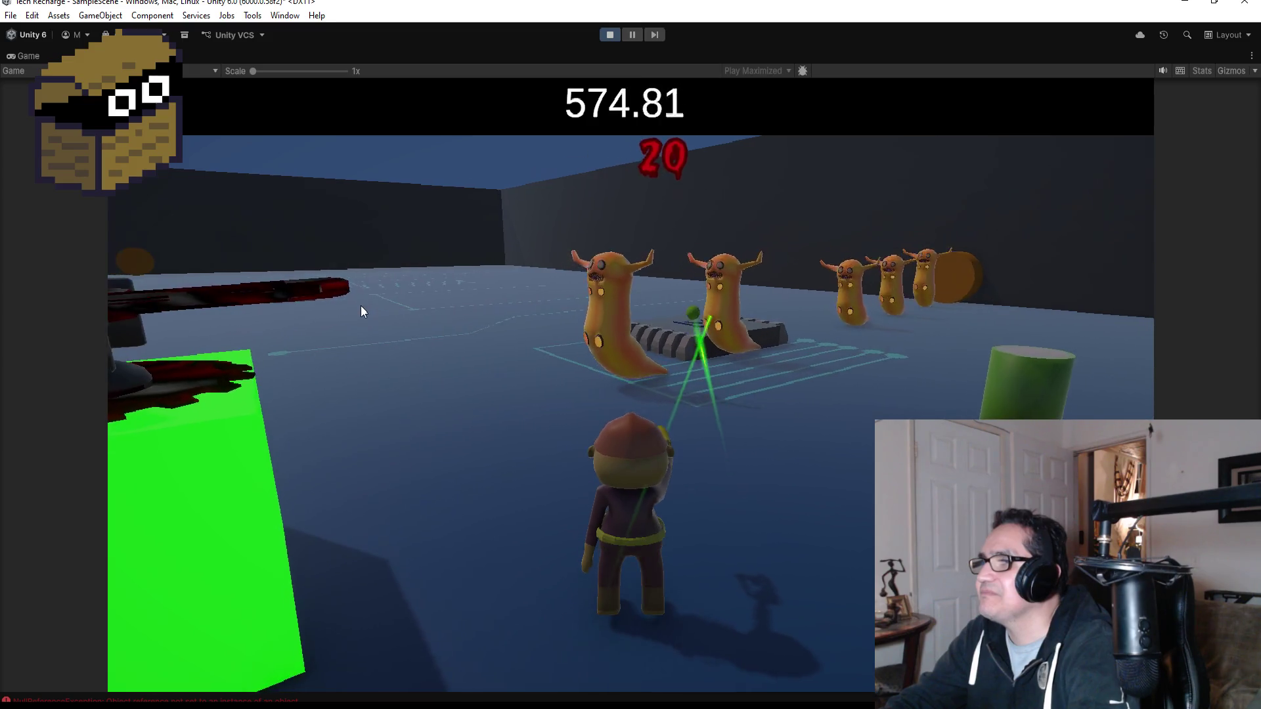
{"action": "key", "text": "a"}
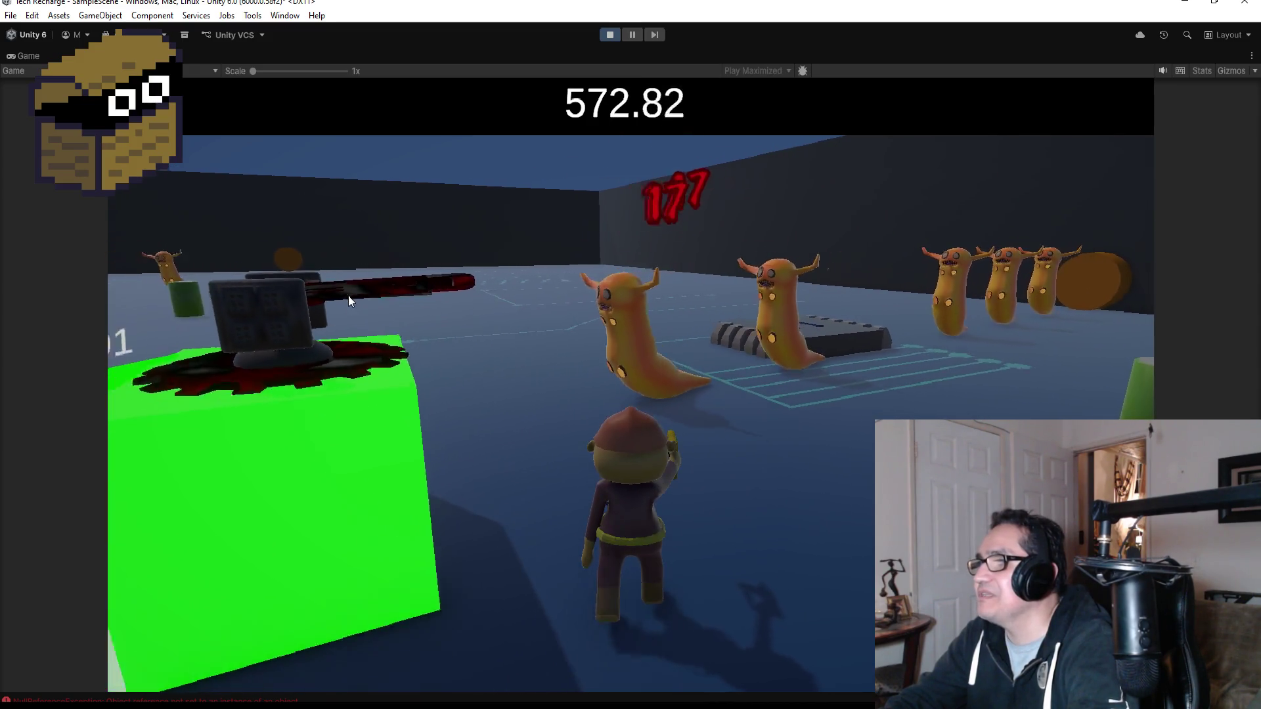
{"action": "key", "text": "w"}
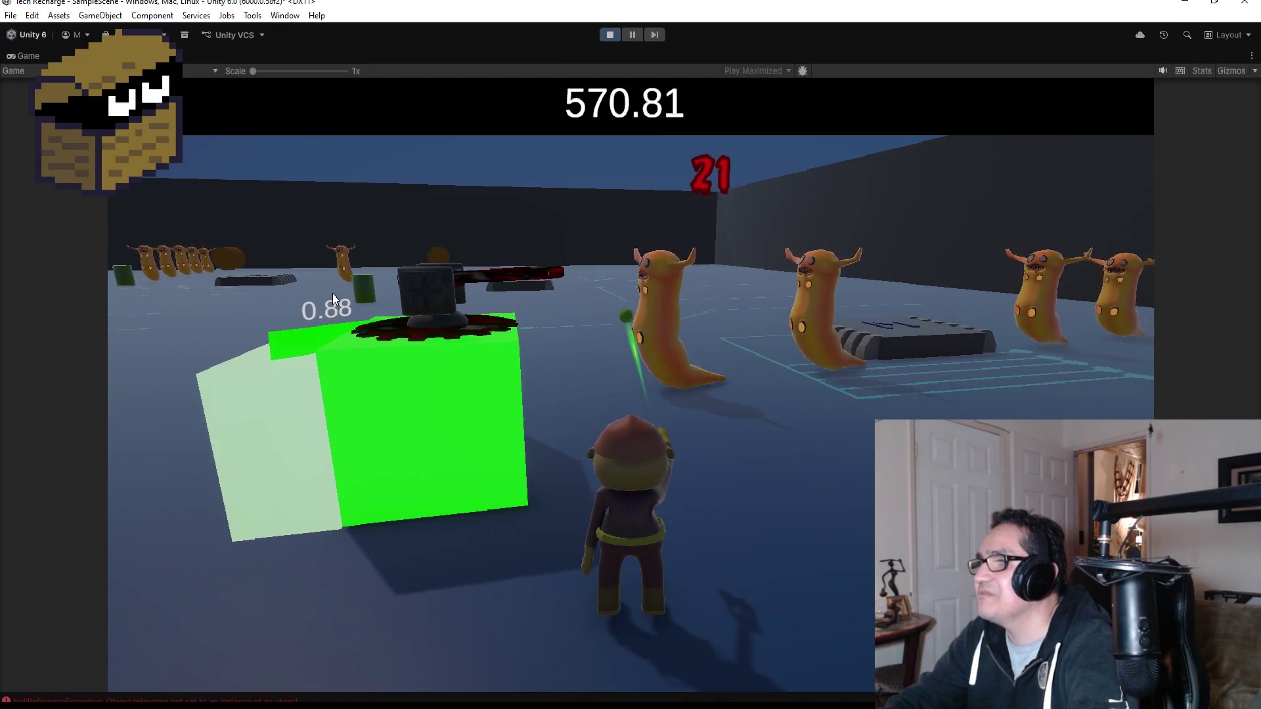
{"action": "key", "text": "d"}
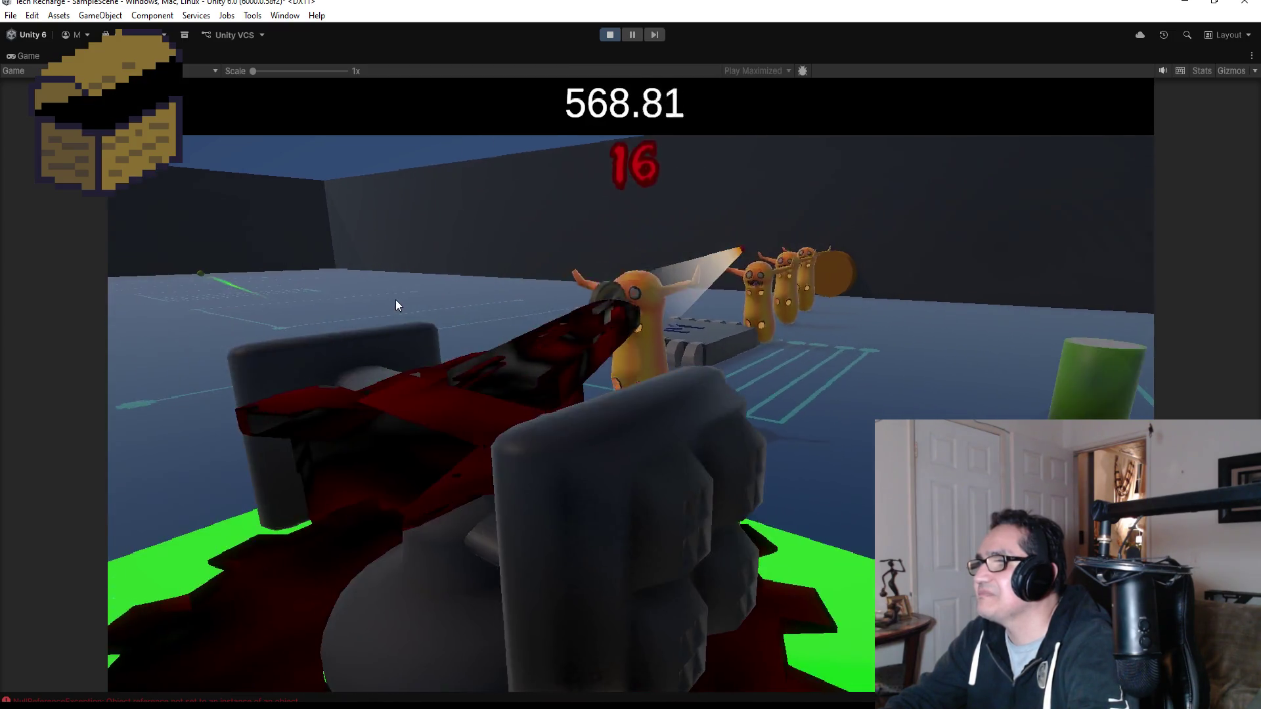
{"action": "key", "text": "d"}
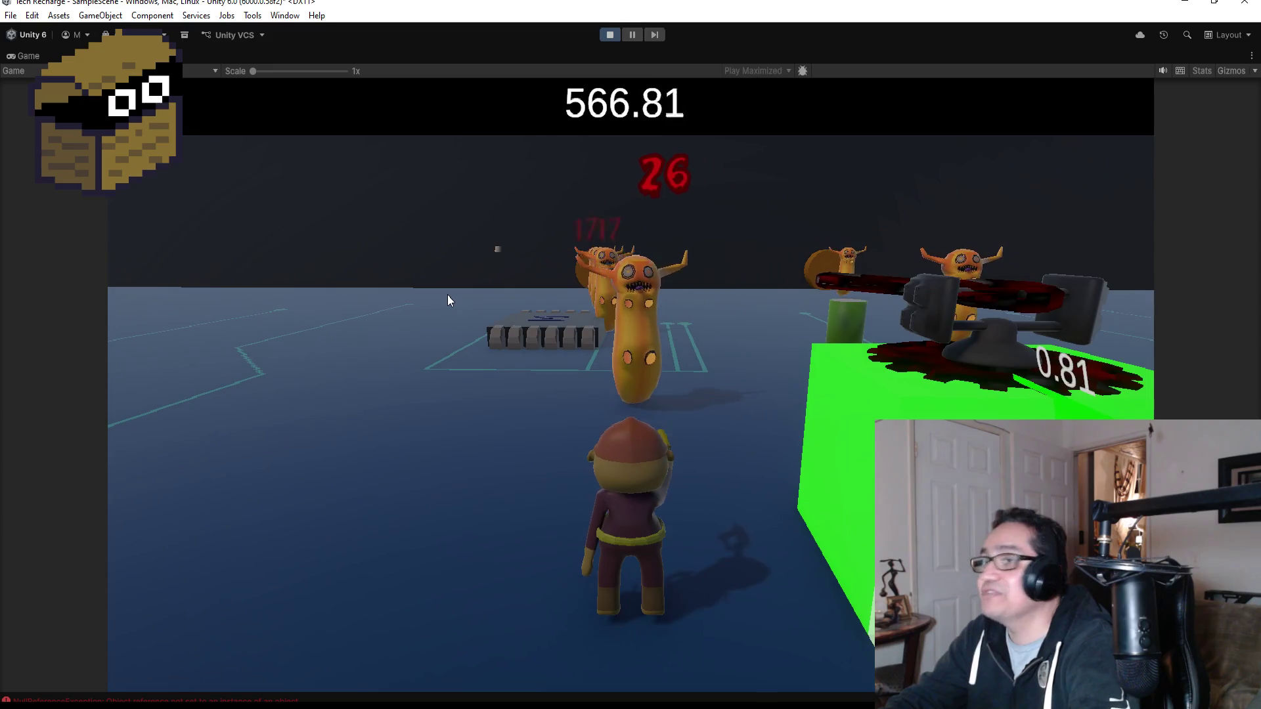
{"action": "key", "text": "a"}
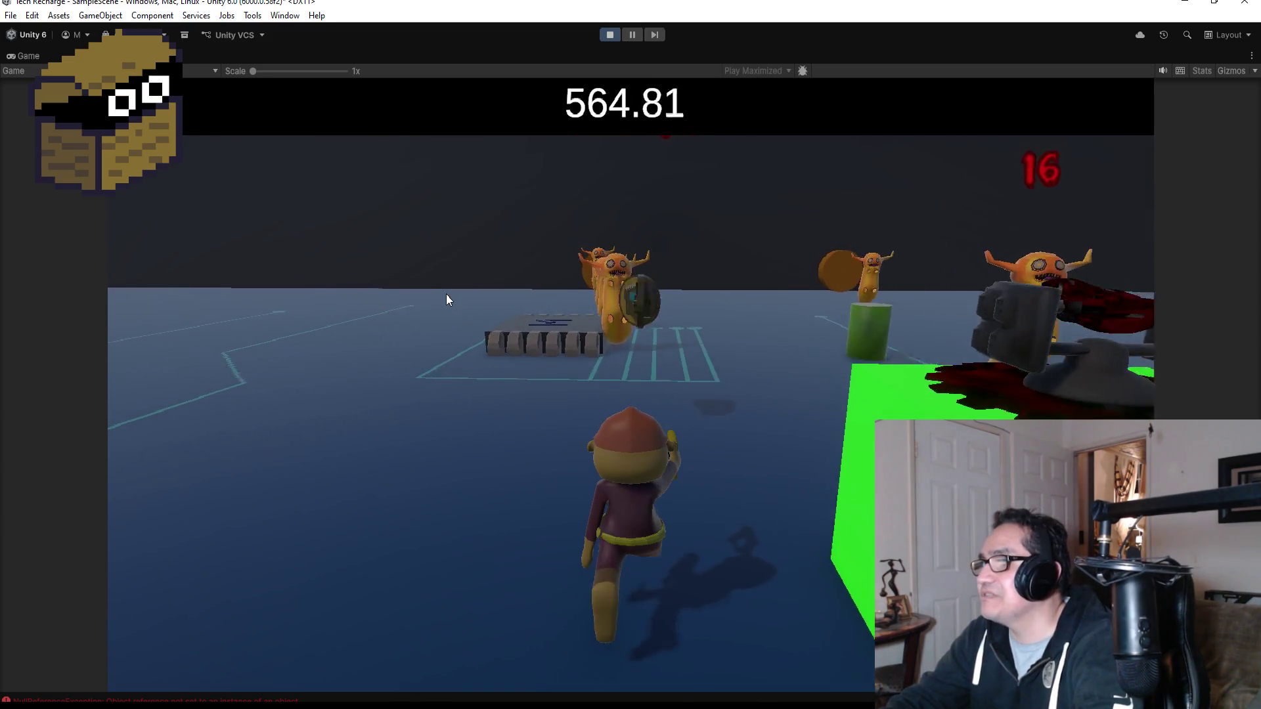
{"action": "key", "text": "a"}
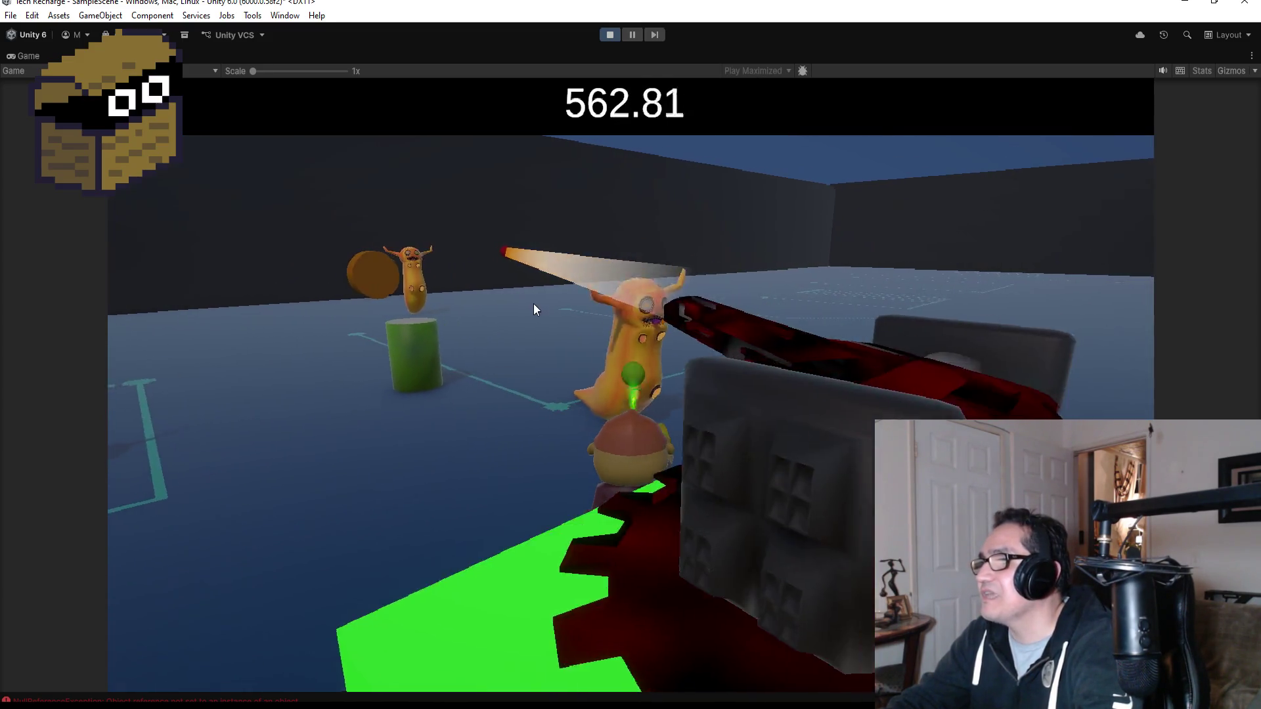
{"action": "key", "text": "w"}
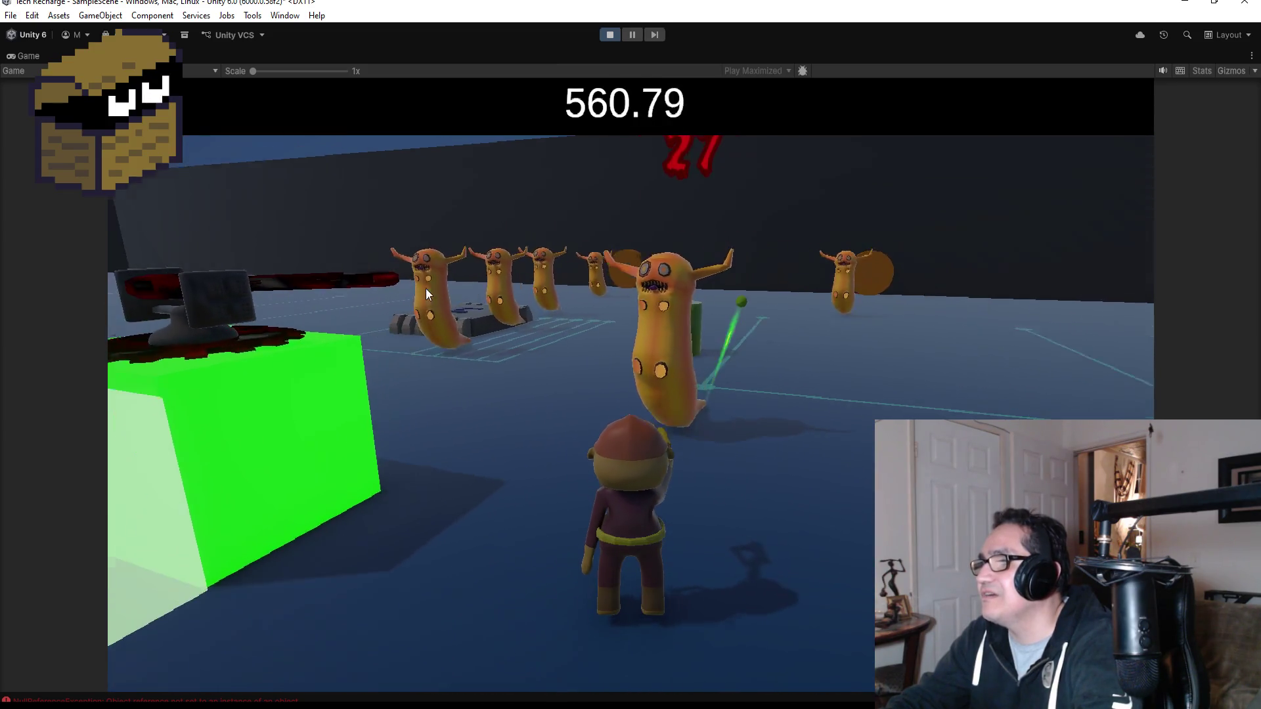
{"action": "key", "text": "a"}
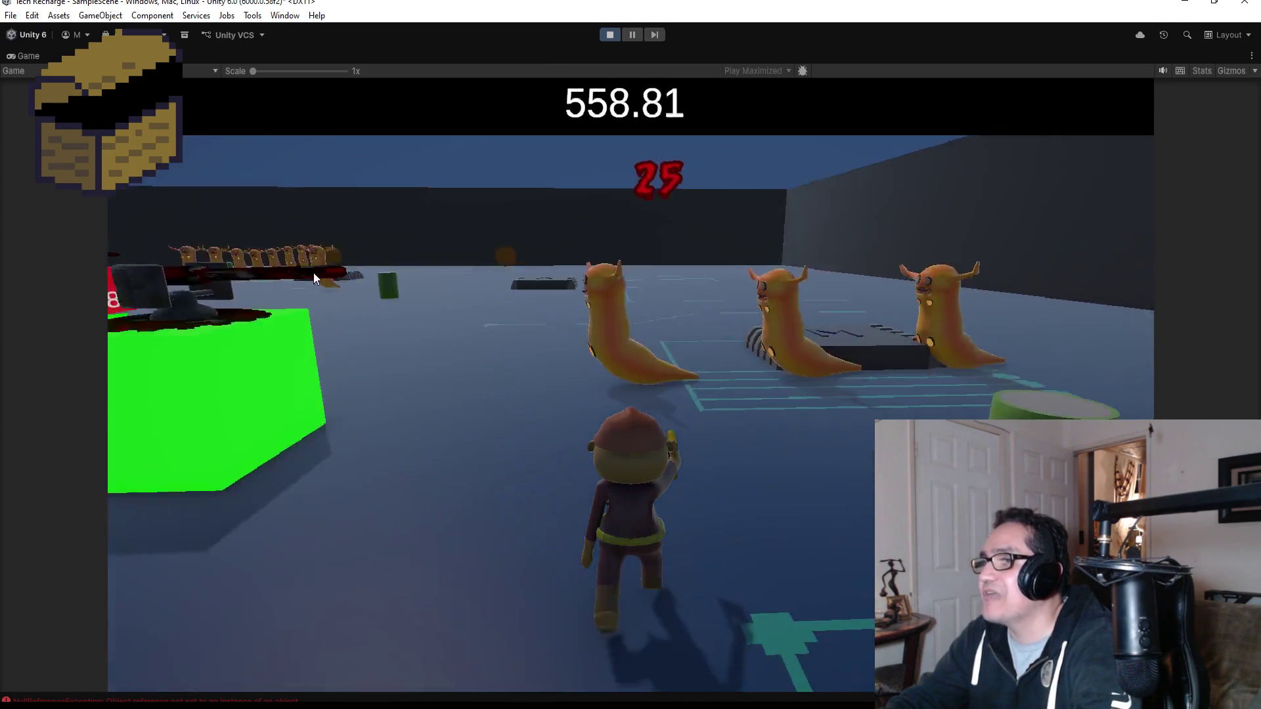
{"action": "key", "text": "a"}
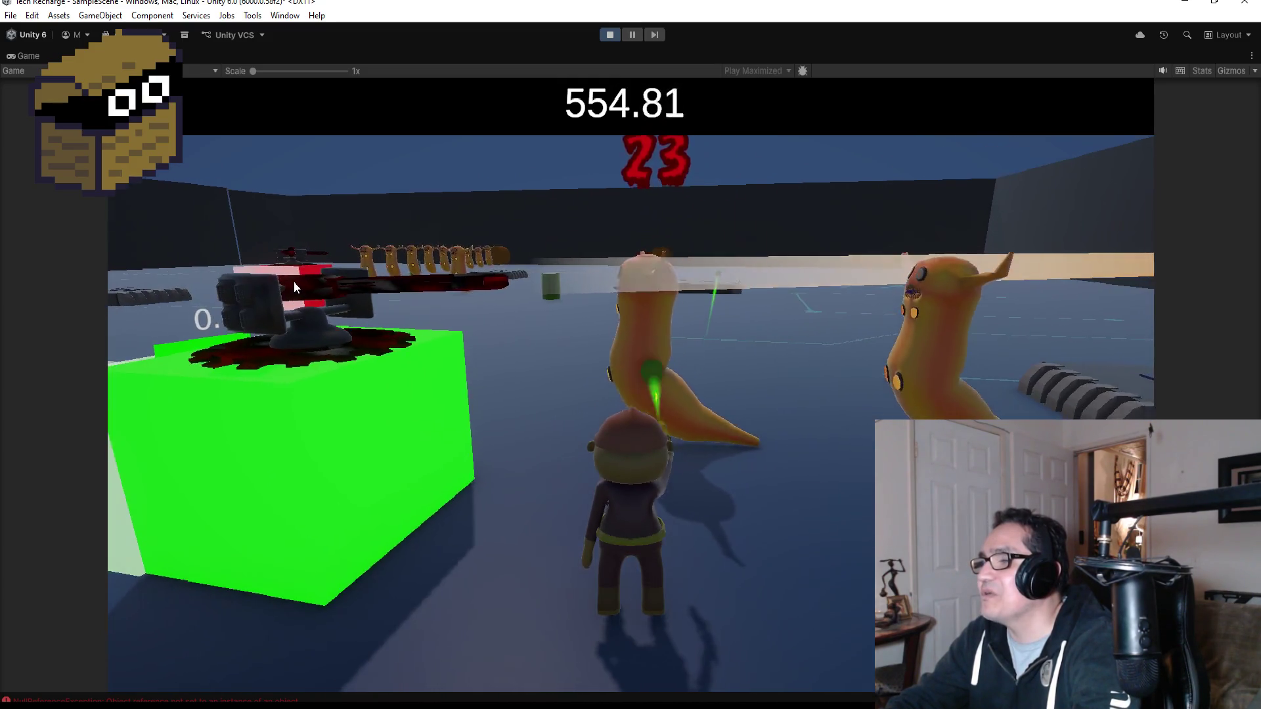
{"action": "key", "text": "d"}
{"action": "key", "text": "a"}
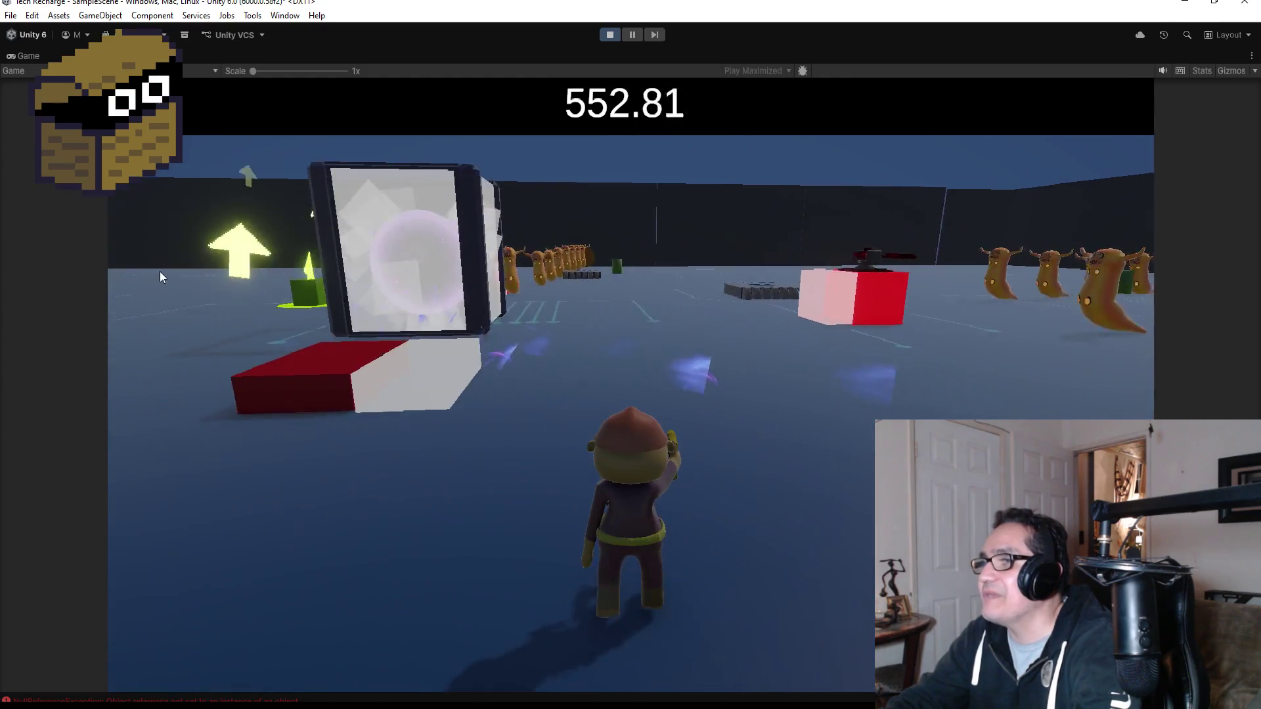
{"action": "key", "text": "d"}
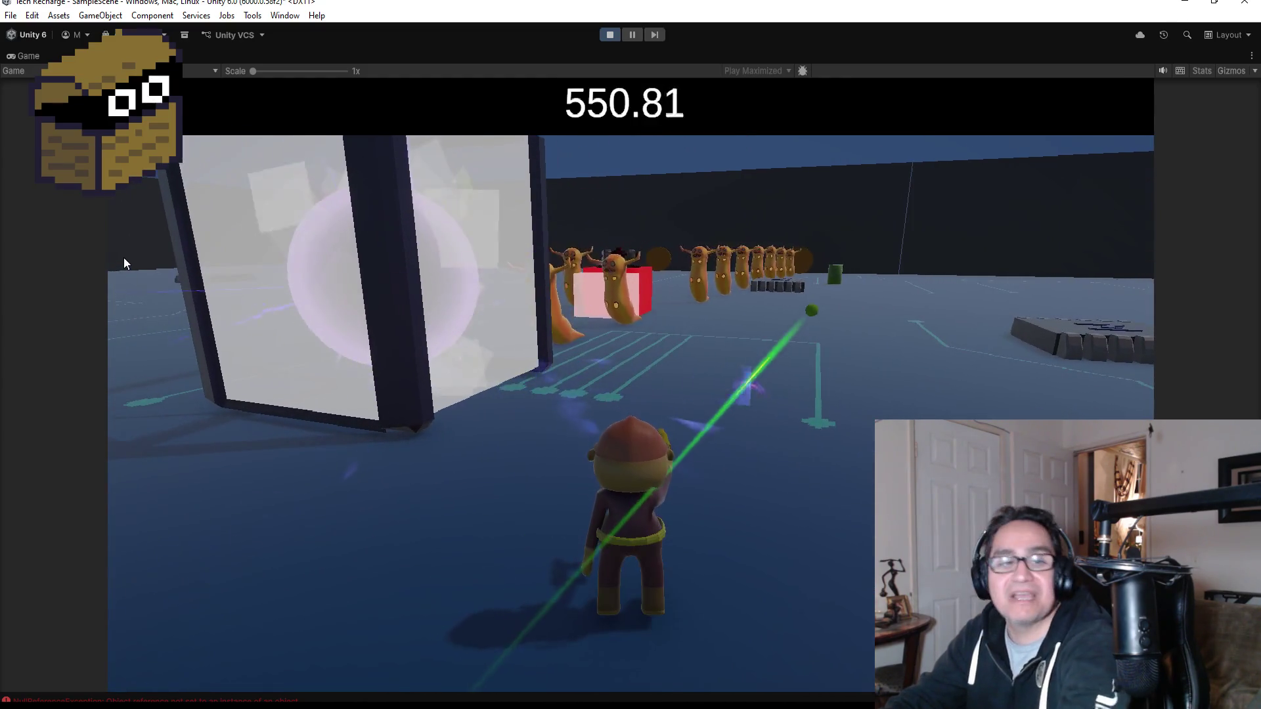
{"action": "key", "text": "a"}
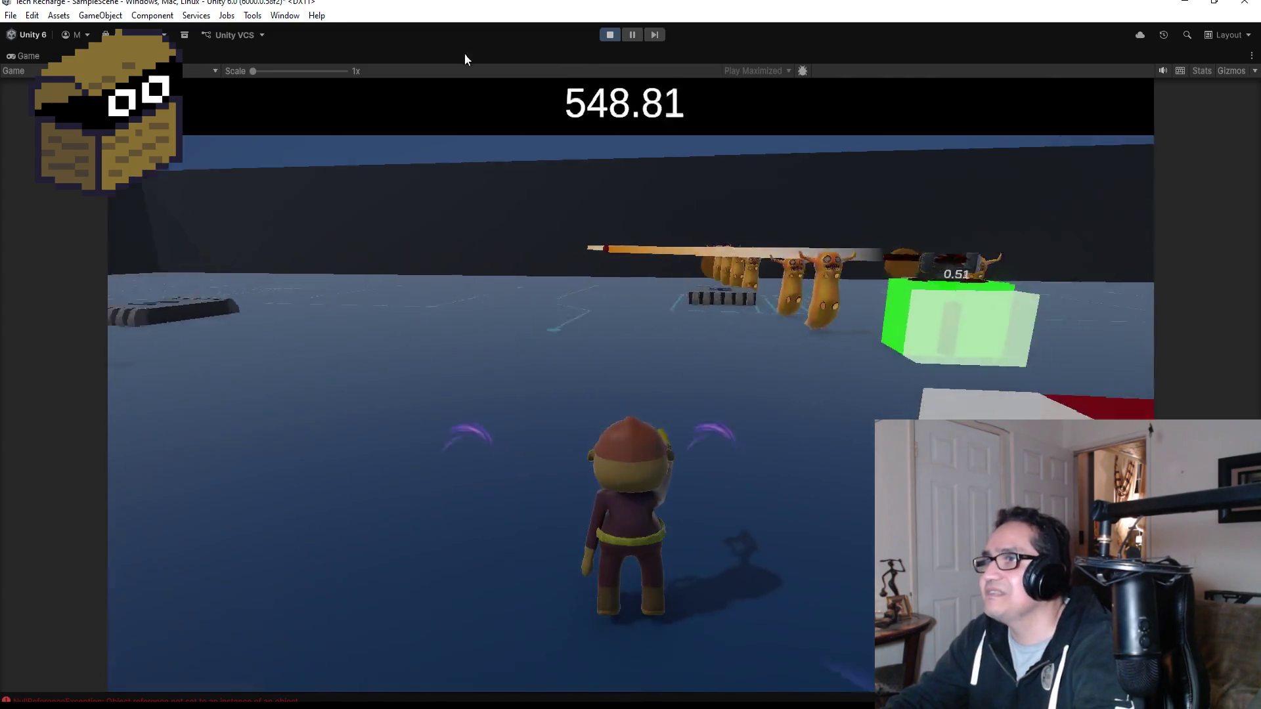
{"action": "left_click", "coordinate": [610, 35]}
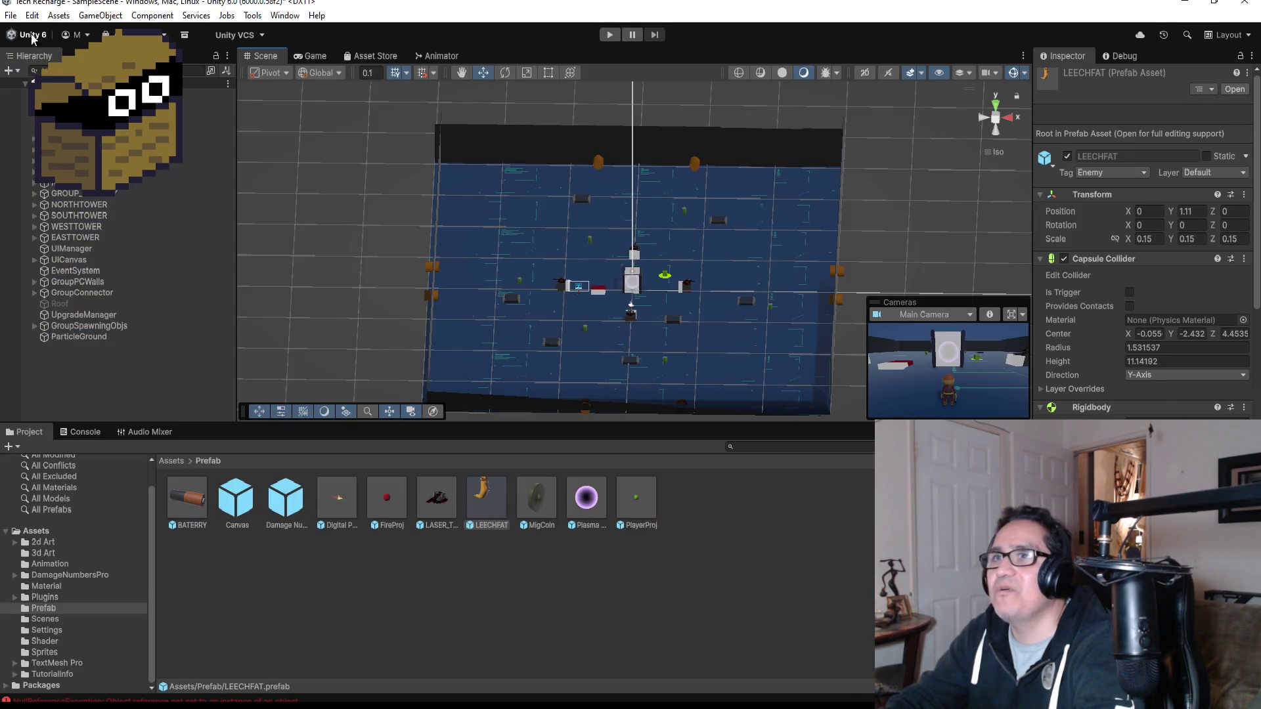
- Zoom in on the arena in edit mode and select the UICanvas object
{"action": "left_click", "coordinate": [10, 15]}
{"action": "left_click", "coordinate": [10, 15]}
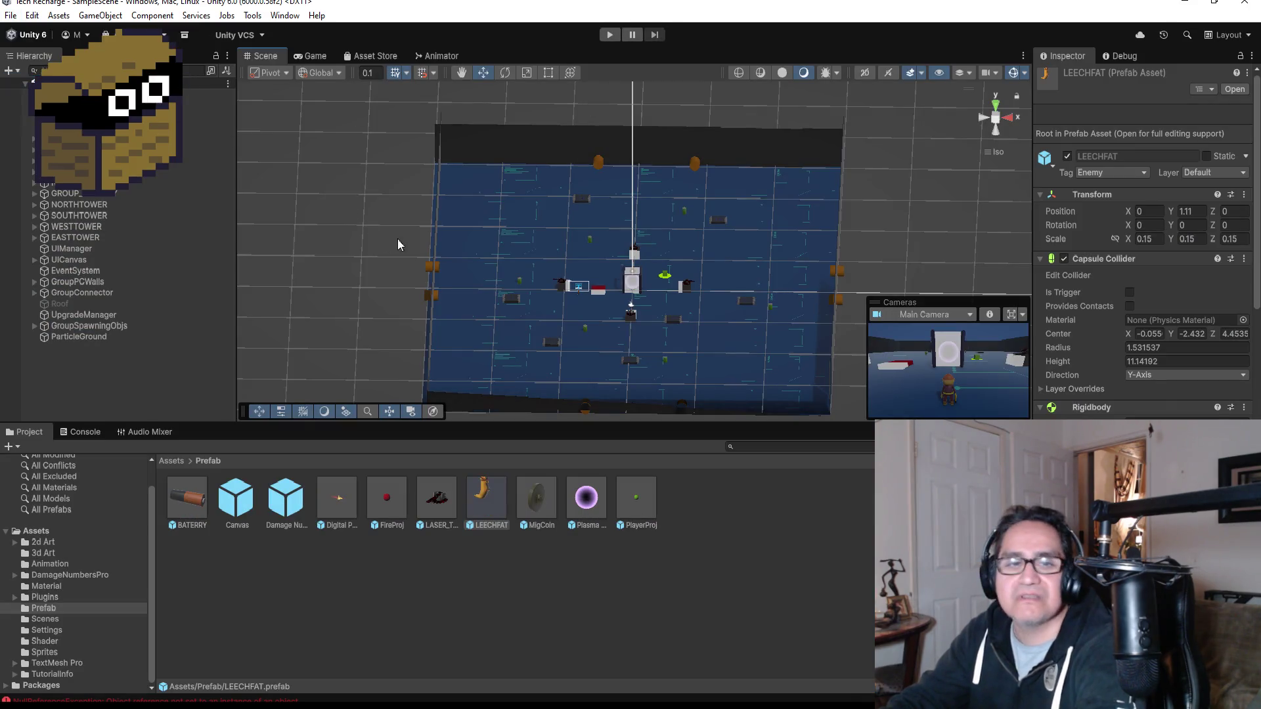
{"action": "scroll", "coordinate": [601, 320], "scroll_direction": "up", "scroll_amount": 5}
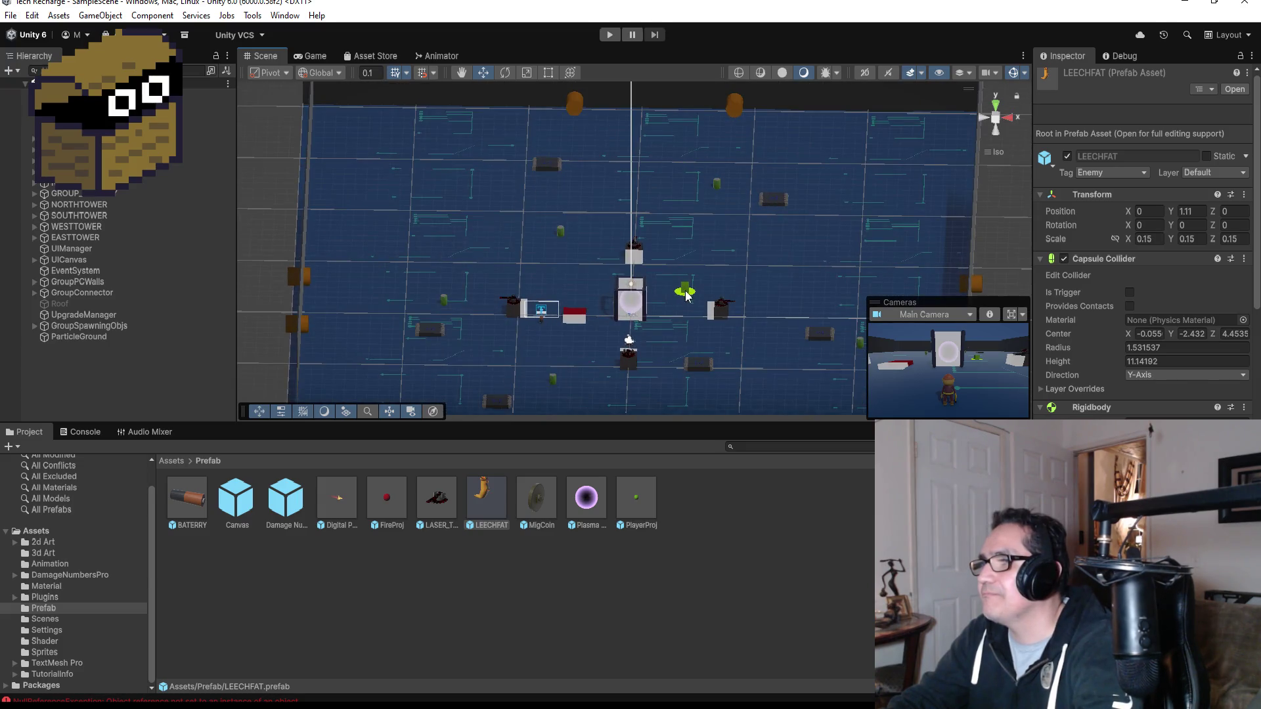
{"action": "left_click", "coordinate": [685, 293]}
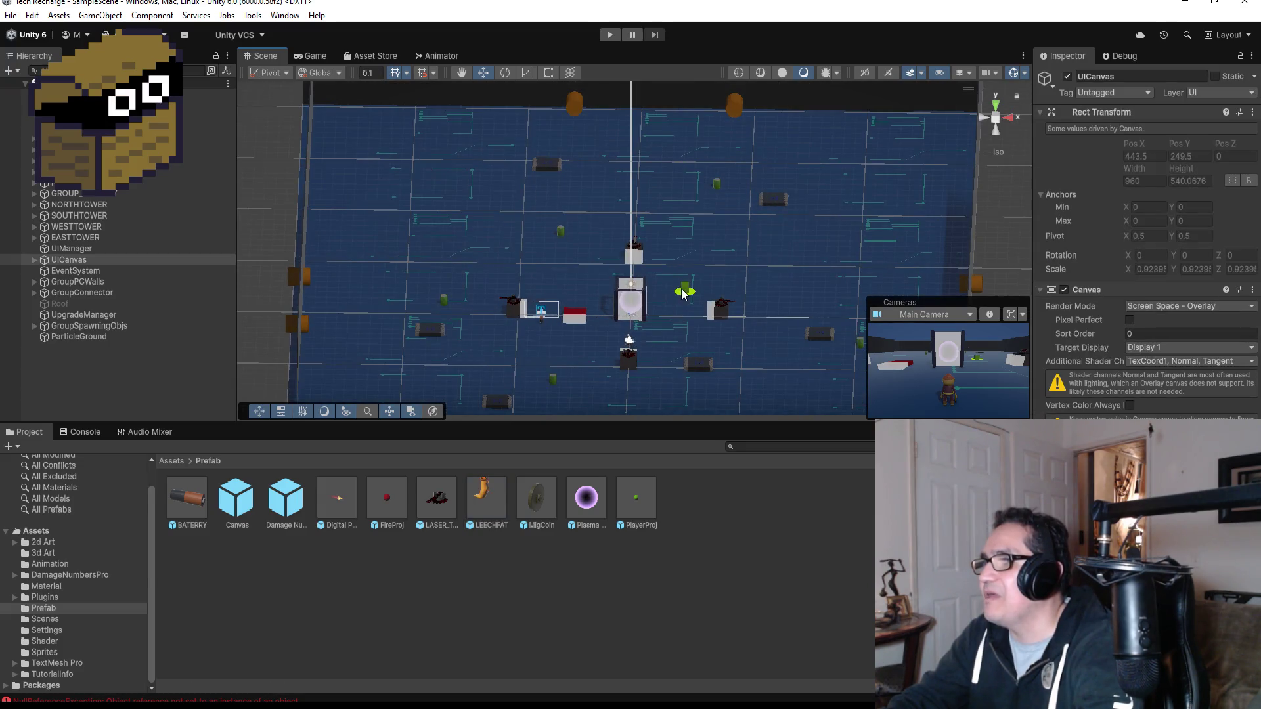
- Frame the green SHOP cube, then open the Material folder and inspect GlowBlue
{"action": "left_click", "coordinate": [683, 294]}
{"action": "key", "text": "f"}
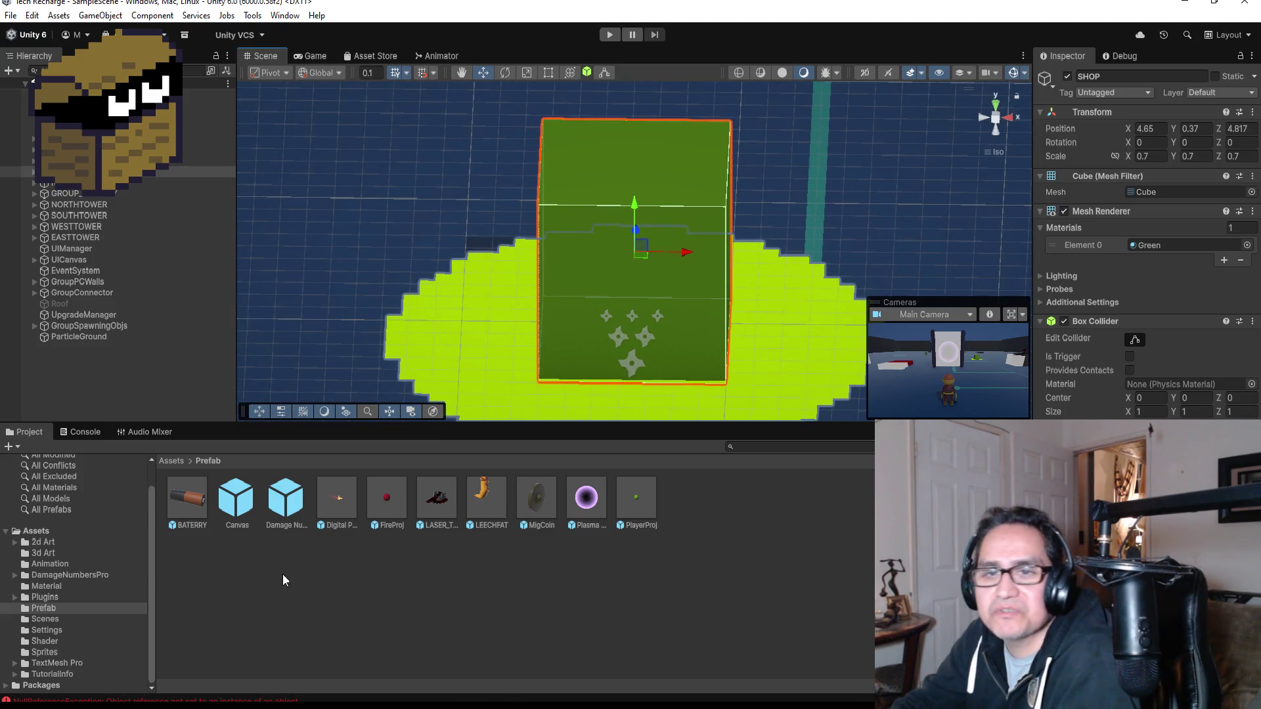
{"action": "left_click", "coordinate": [174, 461]}
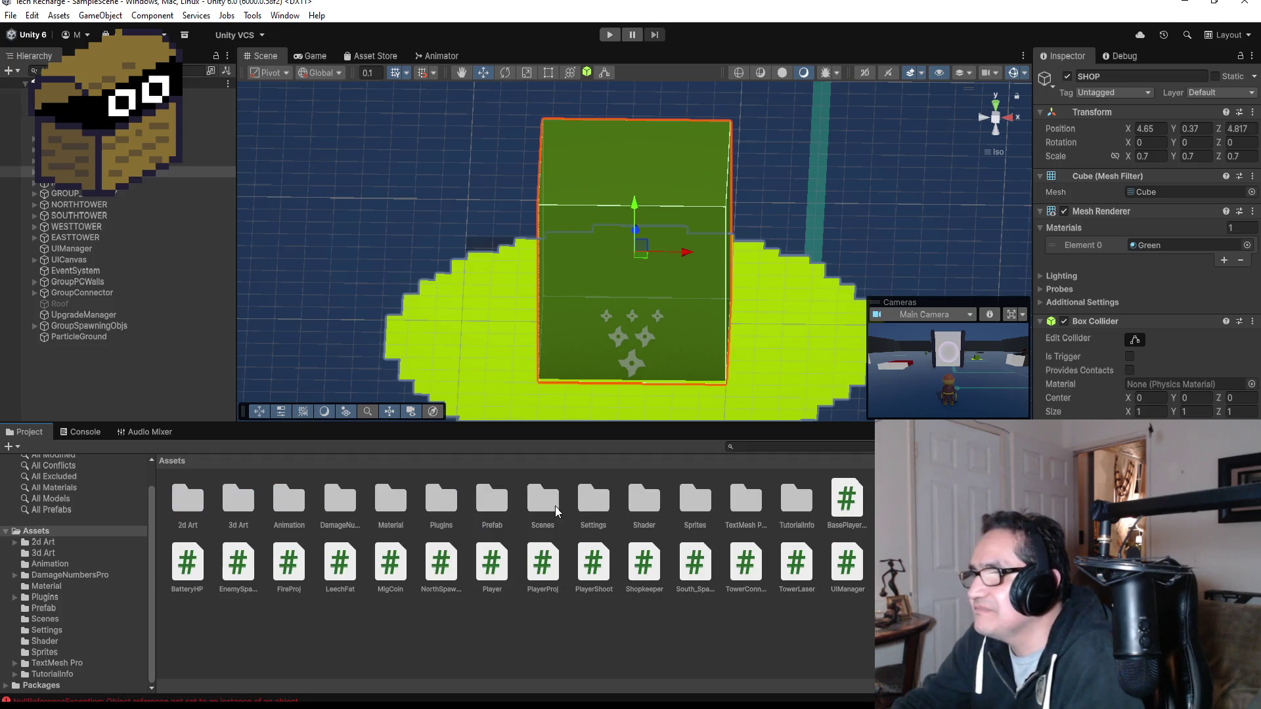
{"action": "double_click", "coordinate": [389, 501]}
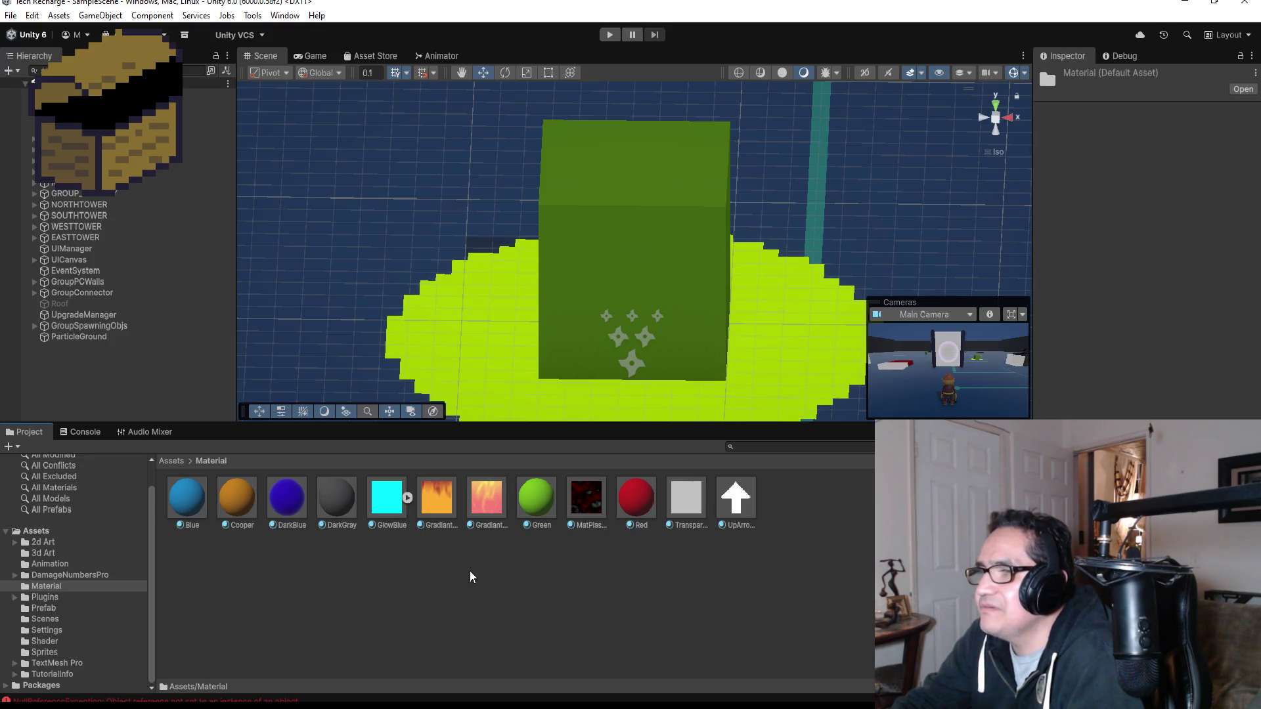
{"action": "left_click", "coordinate": [391, 519]}
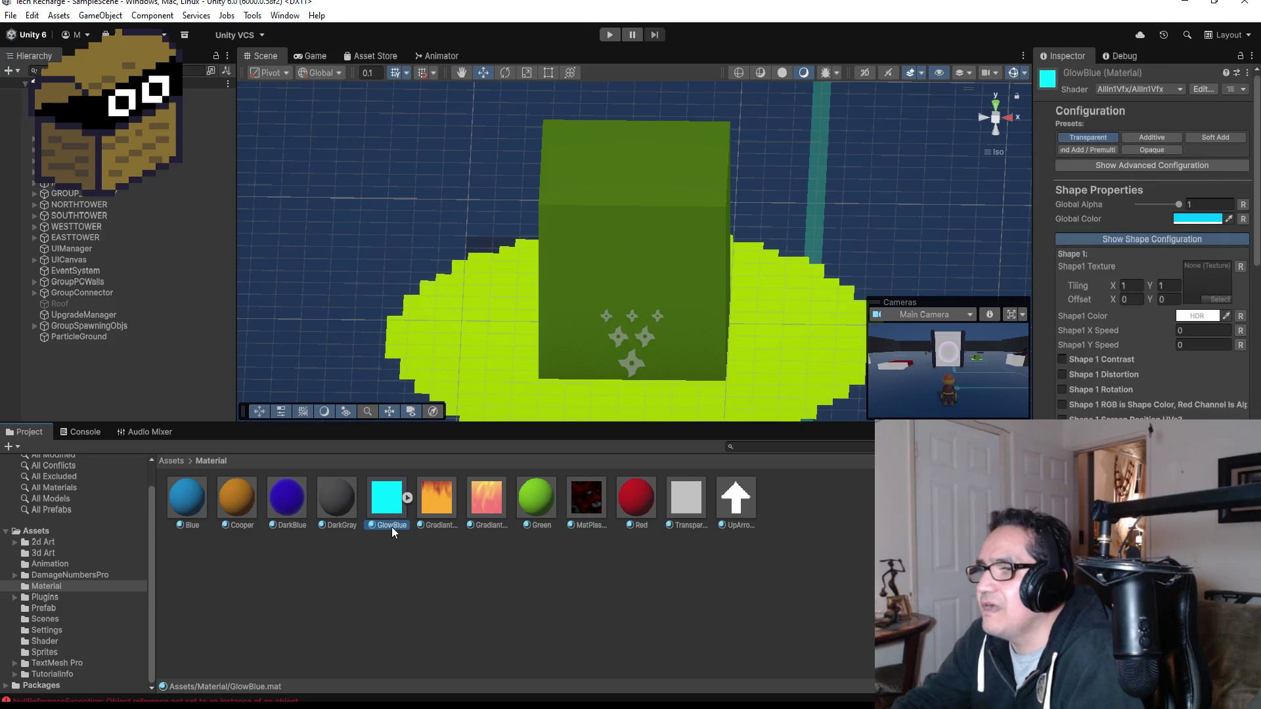
{"action": "left_click", "coordinate": [672, 582]}
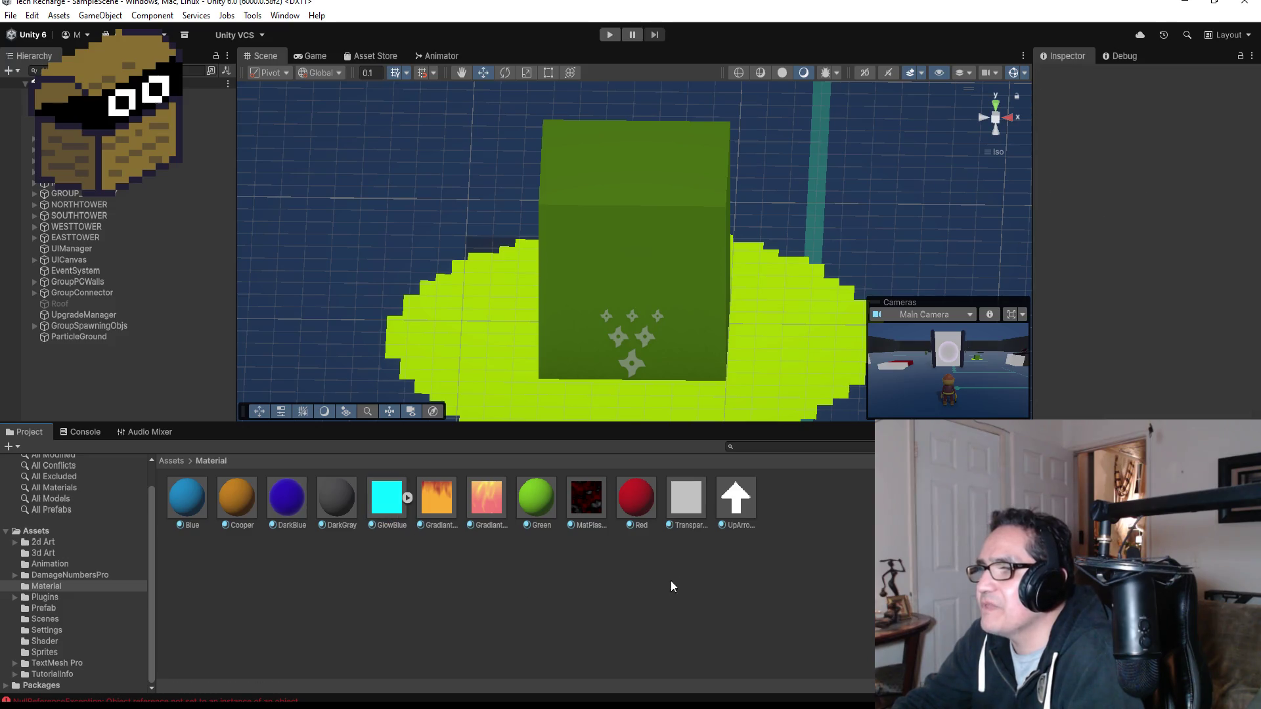
- Create a new material named GlowGreen in the Material folder
{"action": "right_click", "coordinate": [803, 510]}
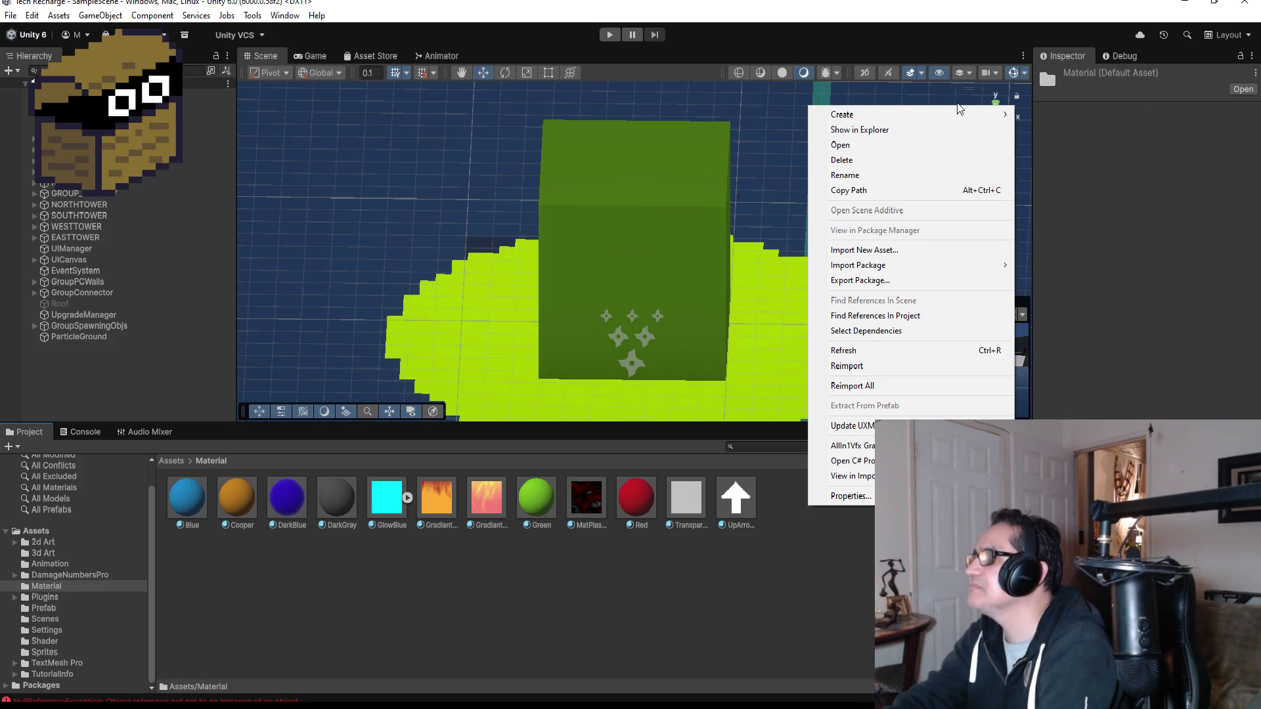
{"action": "mouse_move", "coordinate": [966, 113]}
{"action": "left_click", "coordinate": [1051, 129]}
{"action": "type", "text": "GlowGr"}
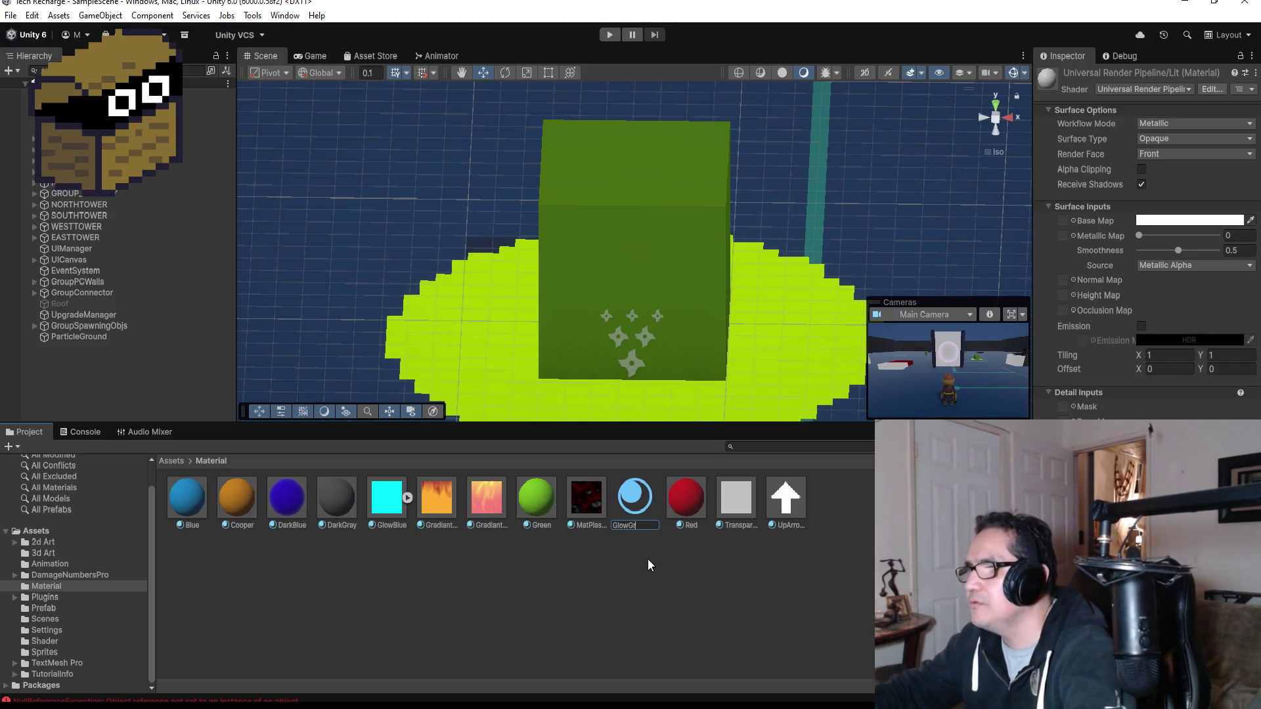
{"action": "type", "text": "een"}
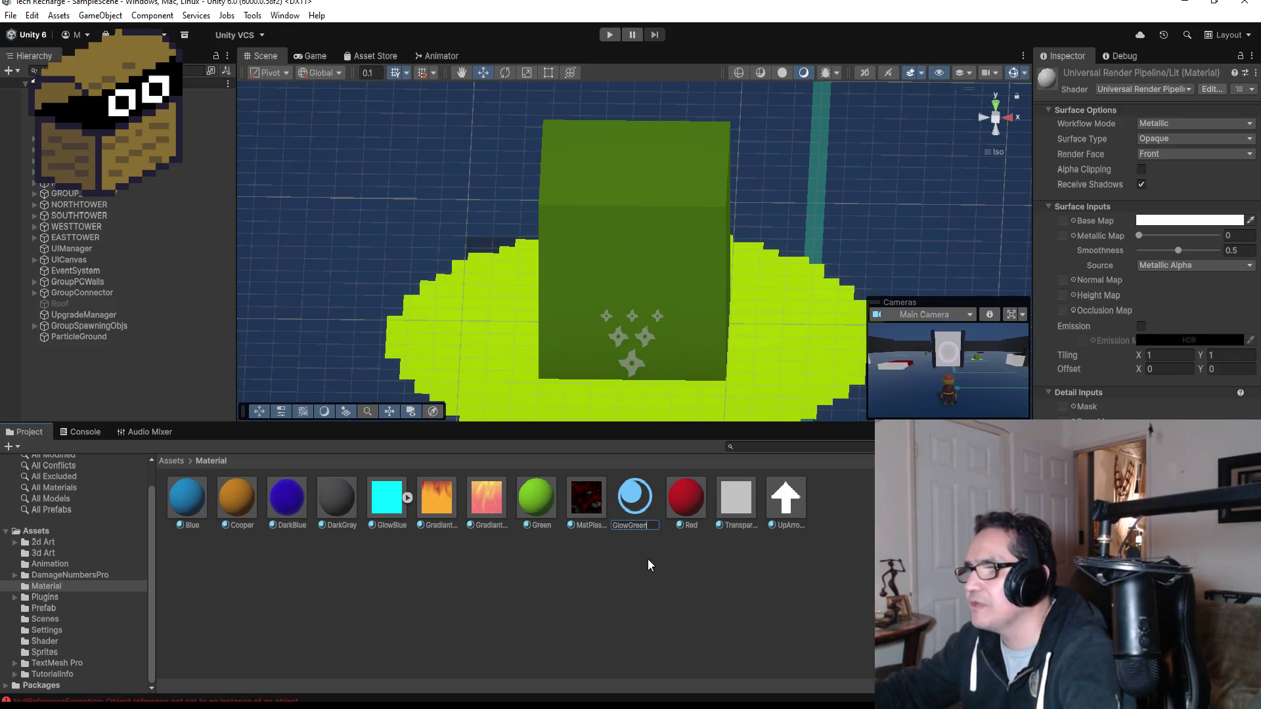
{"action": "key", "text": "Return"}
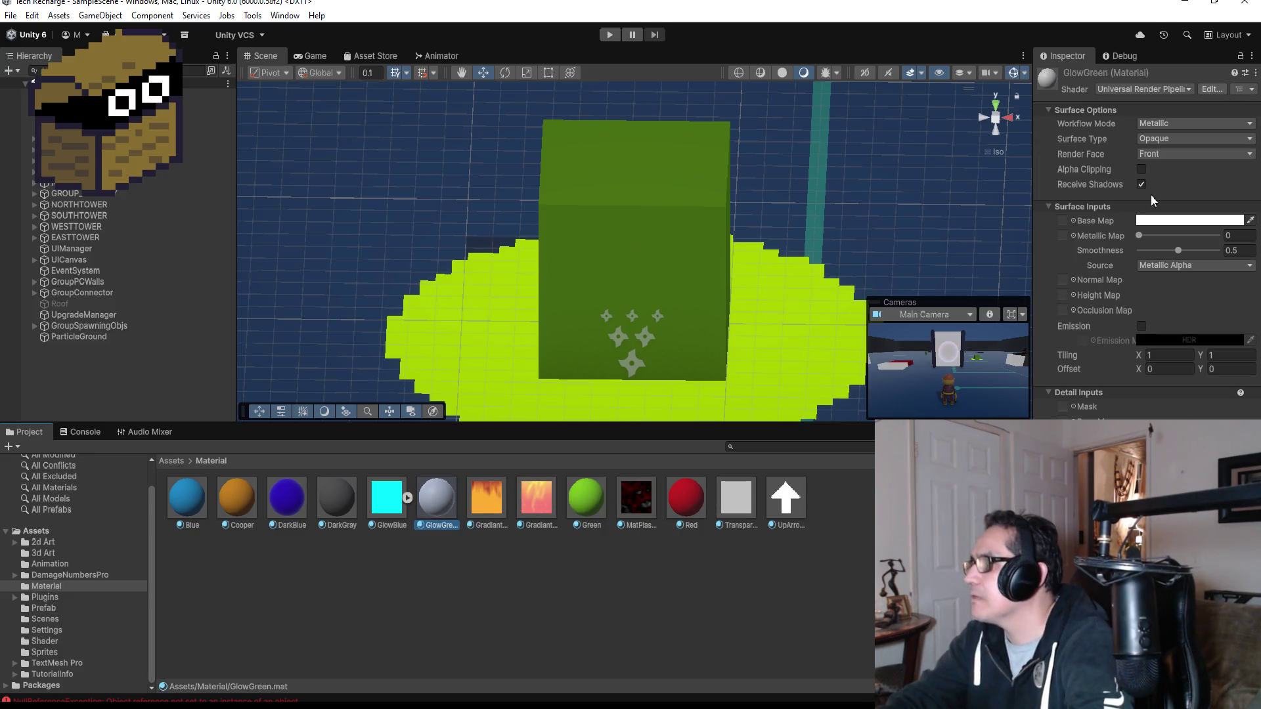
- Set GlowGreen's base map colour to a bright, saturated green
{"action": "left_click", "coordinate": [1185, 223]}
{"action": "left_click", "coordinate": [1179, 263]}
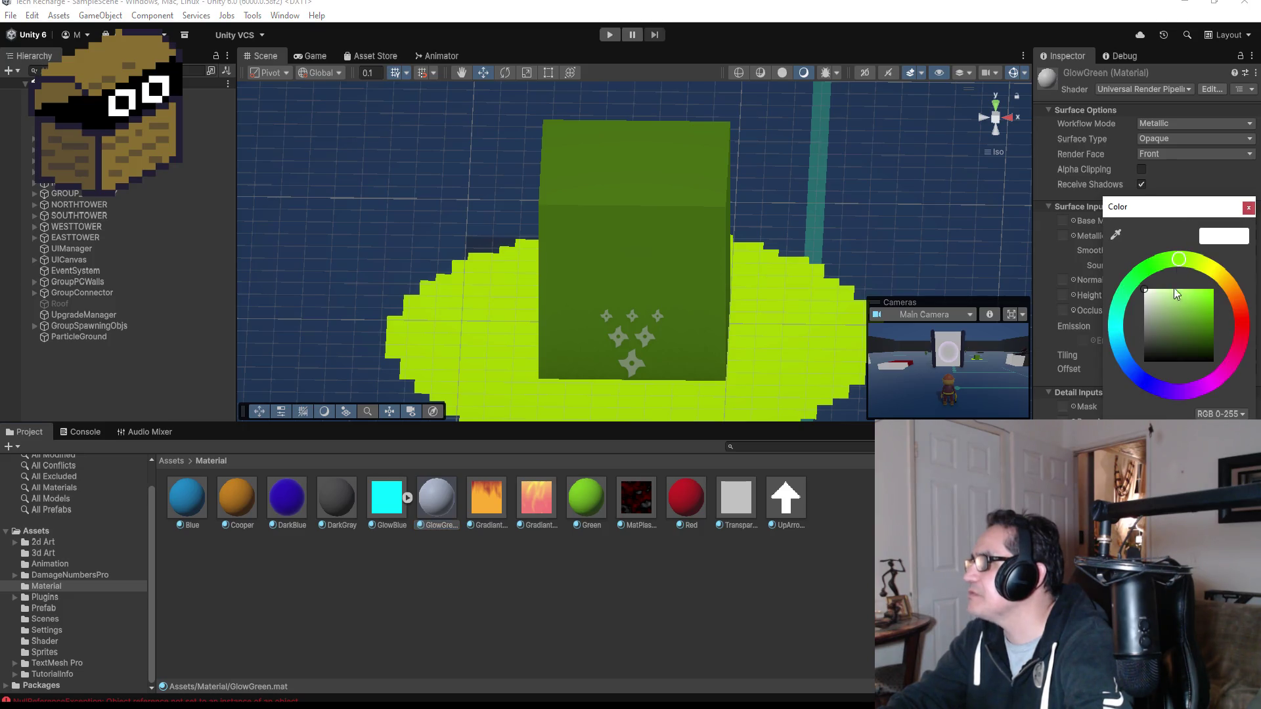
{"action": "left_click_drag", "start_coordinate": [1209, 290], "coordinate": [1241, 289]}
{"action": "left_click", "coordinate": [1249, 209]}
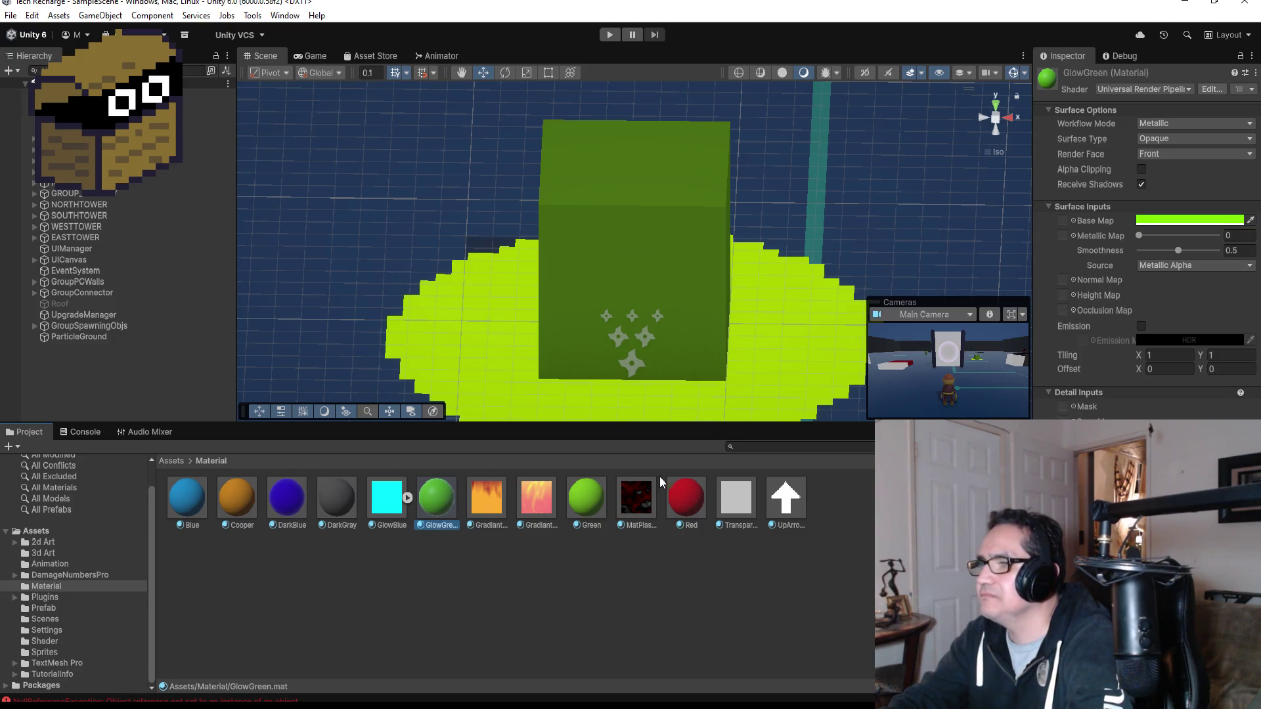
{"action": "left_click", "coordinate": [1133, 87]}
- Switch GlowGreen to the AllIn1Vfx/AllIn1Vfx shader and enable Glow at intensity 2
{"action": "left_click", "coordinate": [1126, 131]}
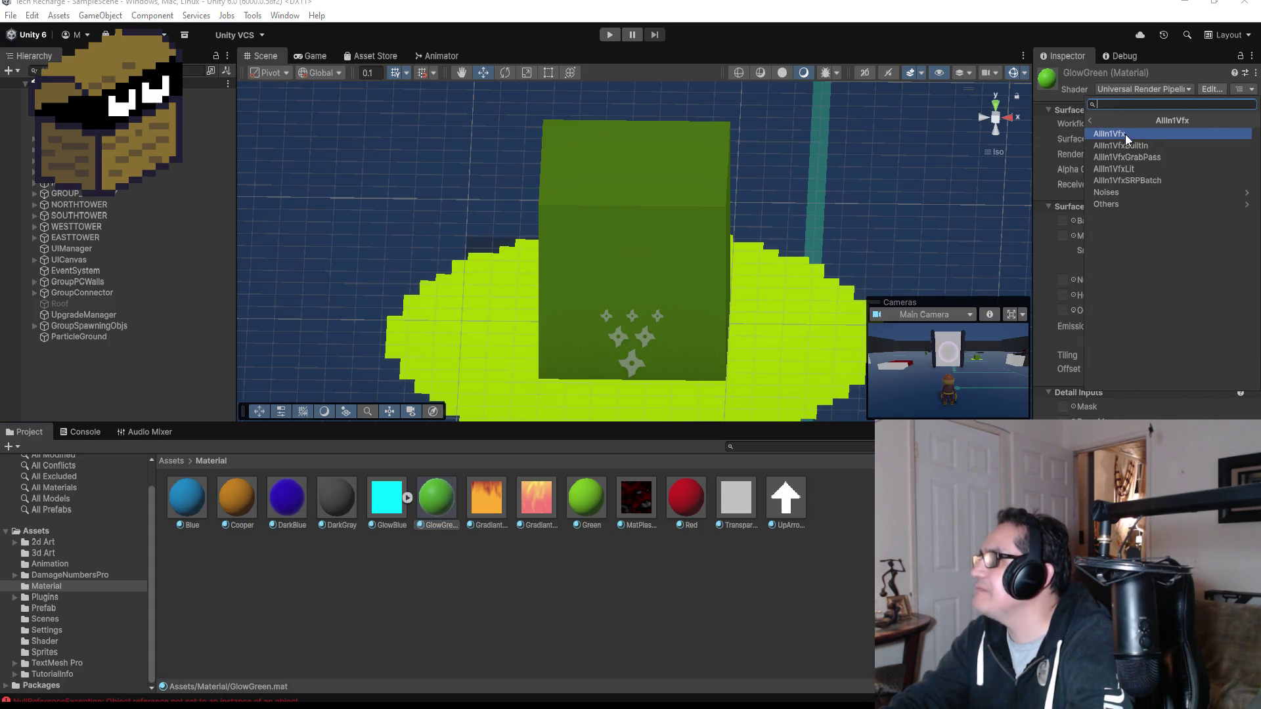
{"action": "left_click", "coordinate": [1125, 134]}
{"action": "scroll", "coordinate": [1148, 309], "scroll_direction": "down", "scroll_amount": 4}
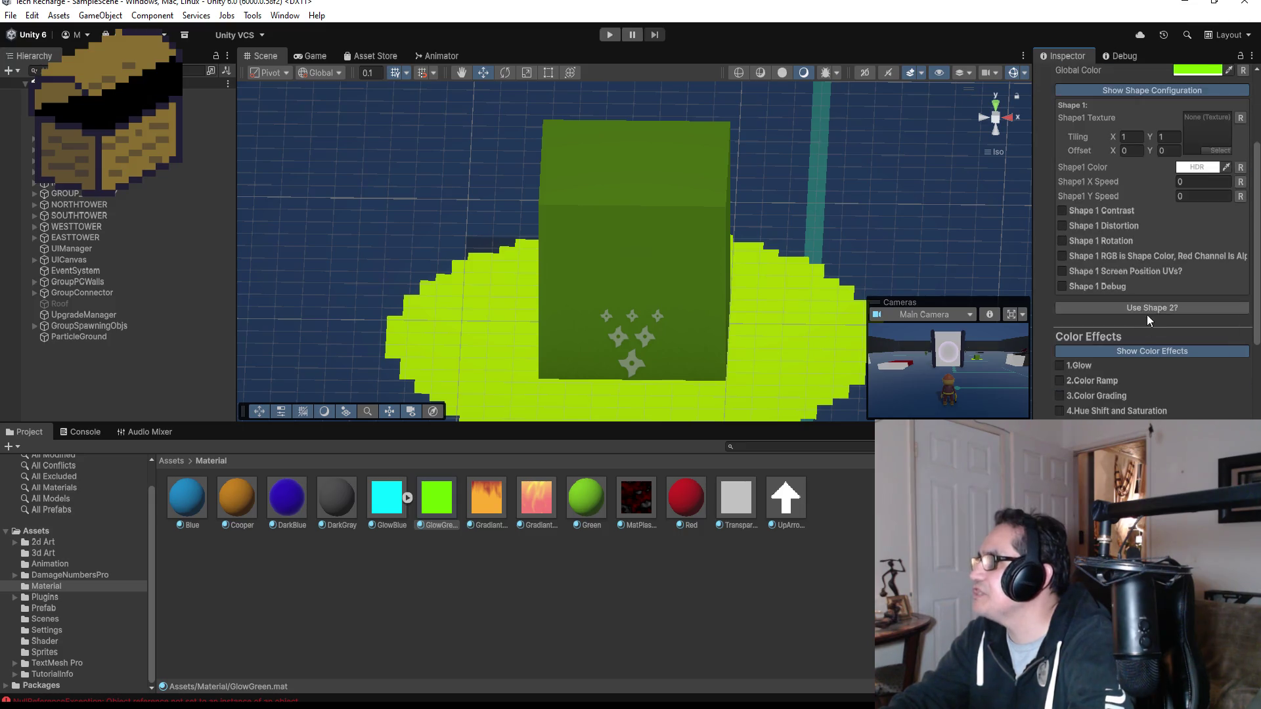
{"action": "scroll", "coordinate": [1162, 331], "scroll_direction": "down", "scroll_amount": 2}
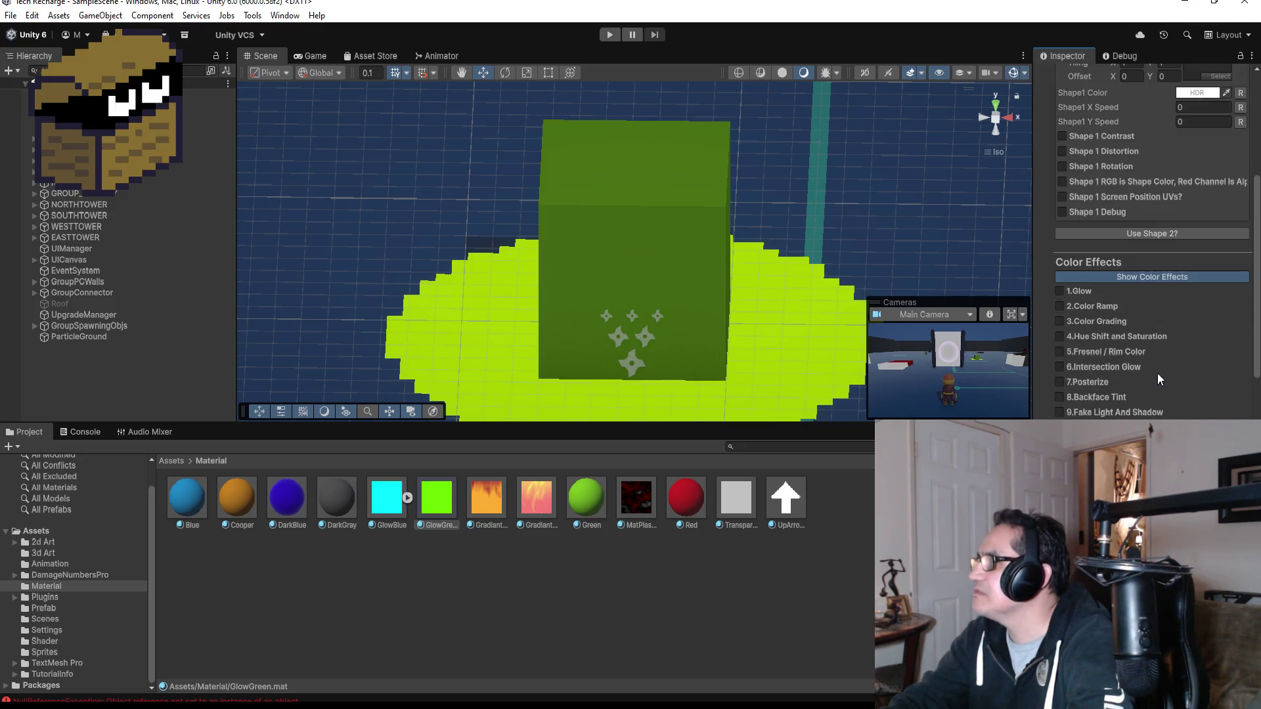
{"action": "left_click", "coordinate": [1086, 289]}
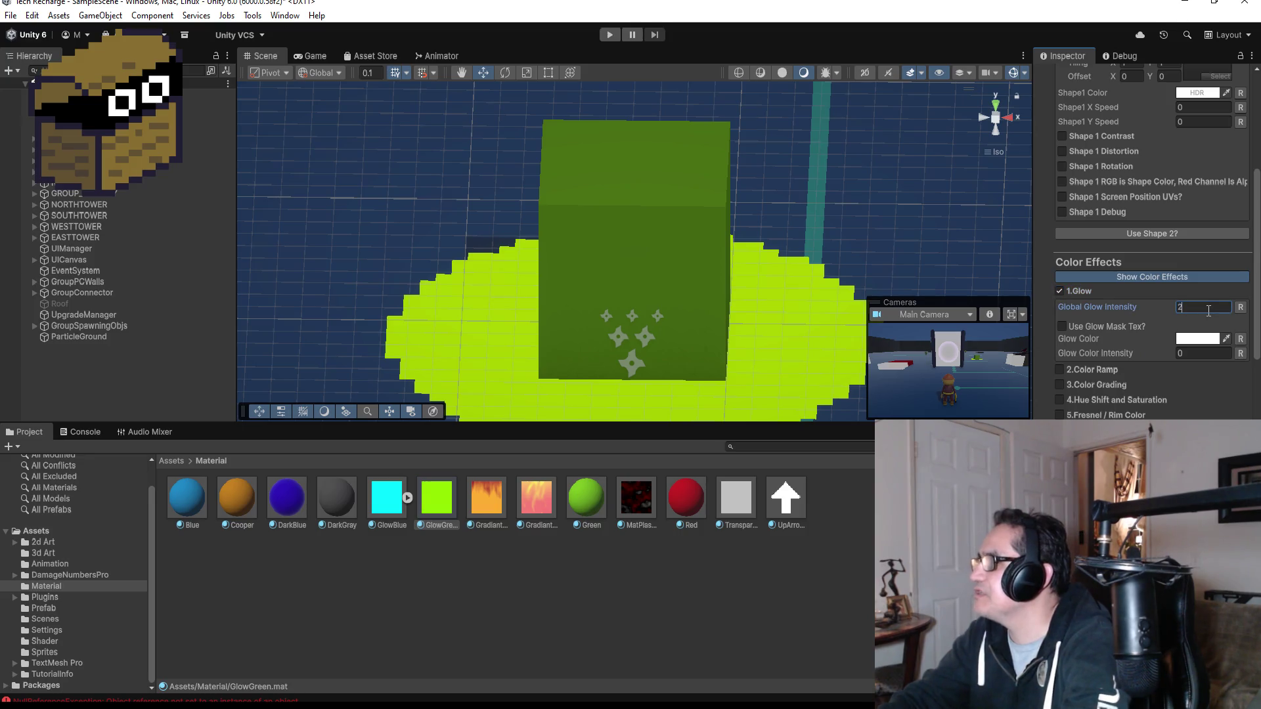
- Apply GlowGreen to the shop cube and start a playtest
{"action": "left_click_drag", "start_coordinate": [443, 504], "coordinate": [626, 279]}
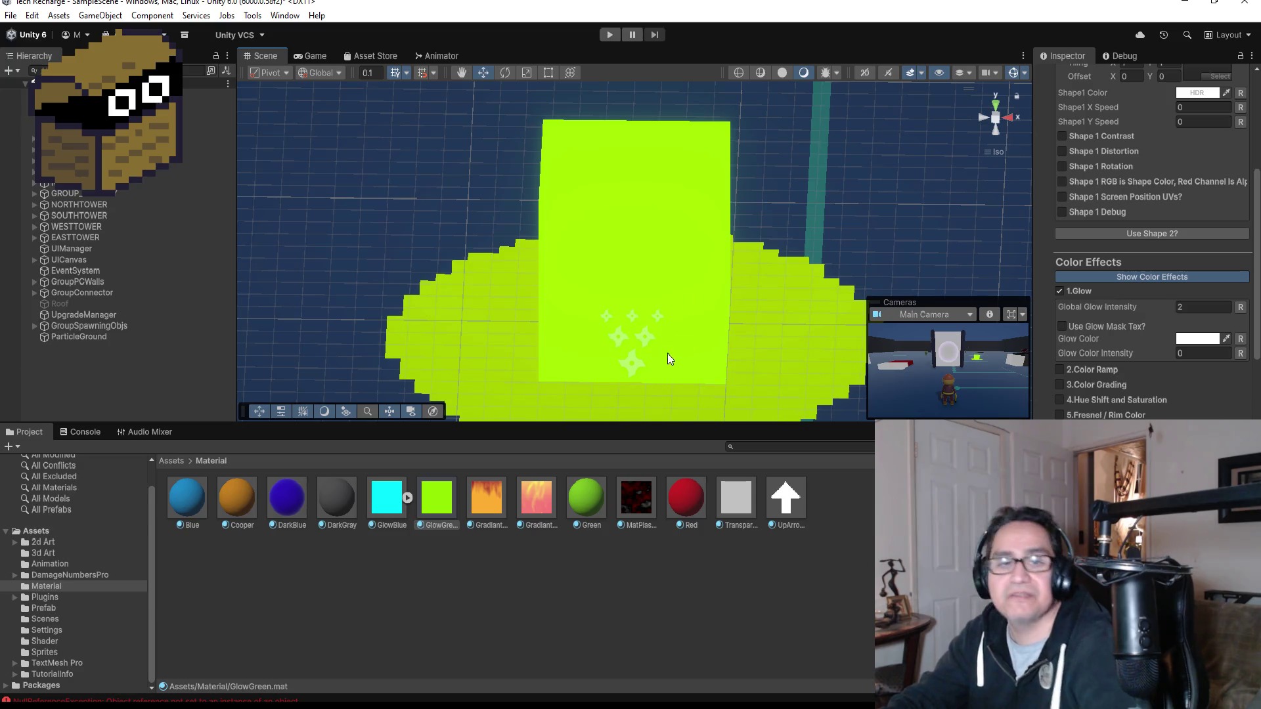
{"action": "left_click", "coordinate": [452, 525]}
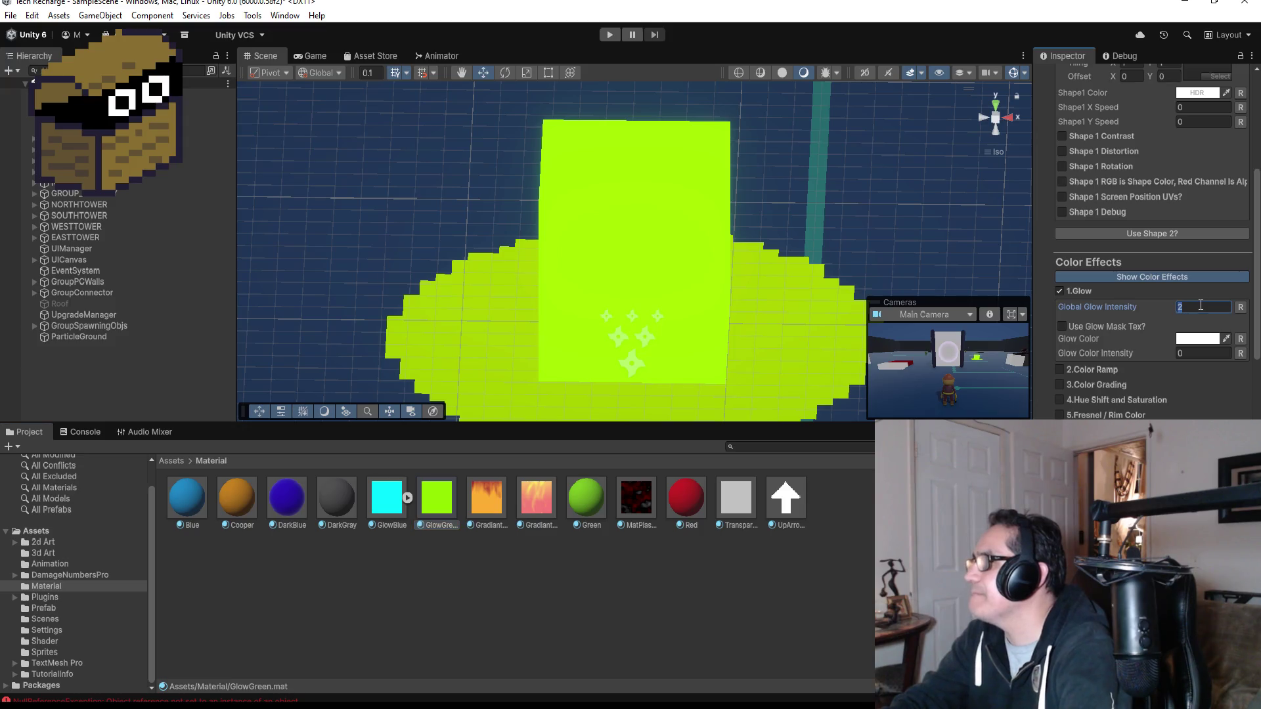
{"action": "left_click", "coordinate": [611, 35]}
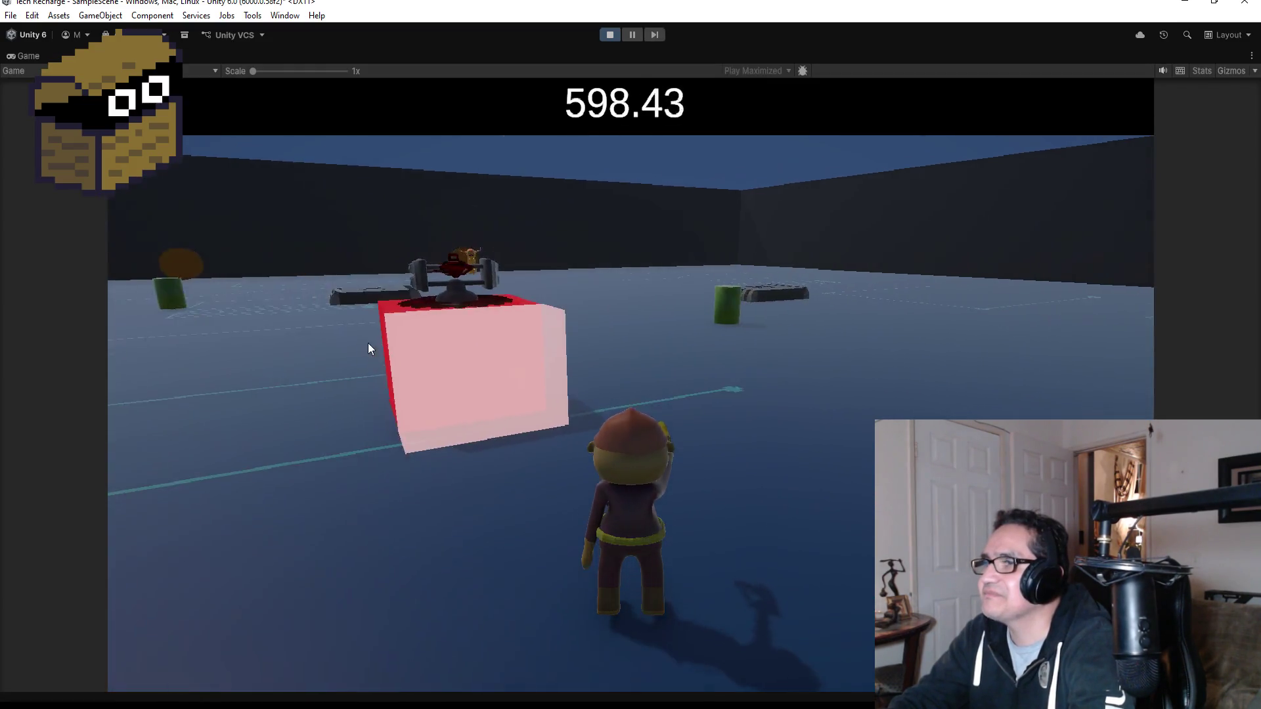
- Walk onto the green pad and close the SHOPKEEPER upgrade panel
{"action": "key", "text": "w"}
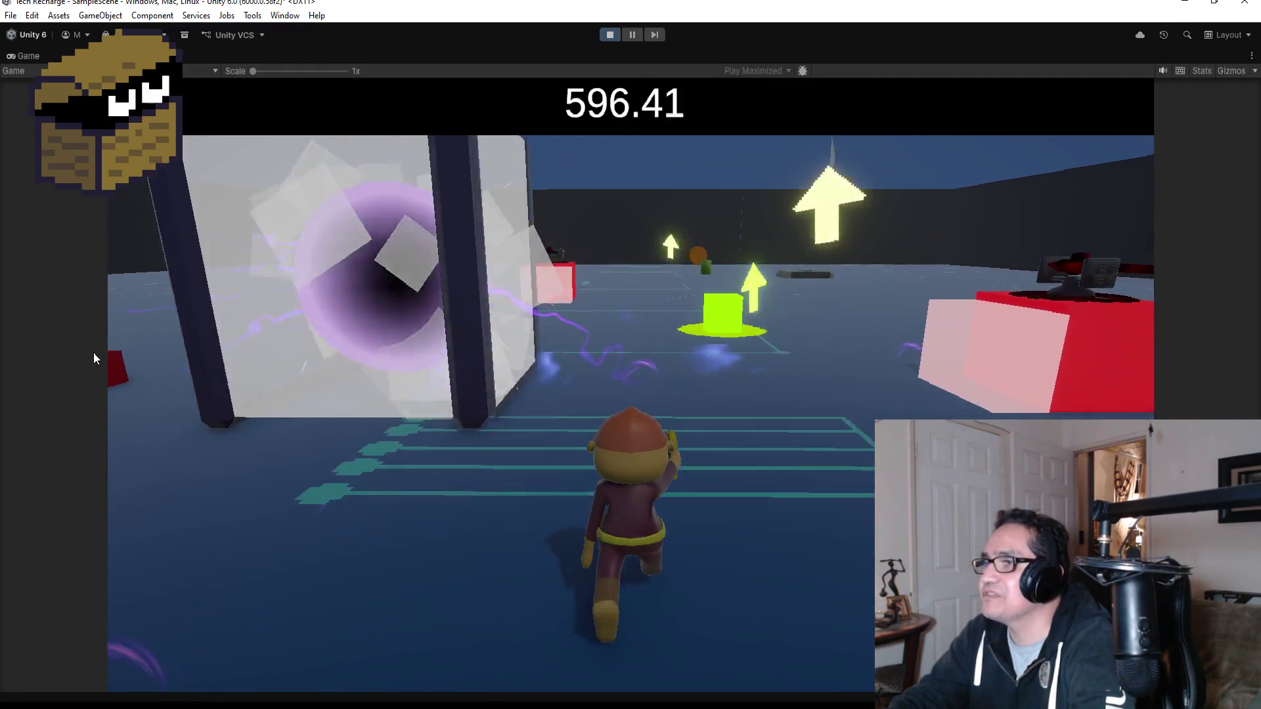
{"action": "key", "text": "w"}
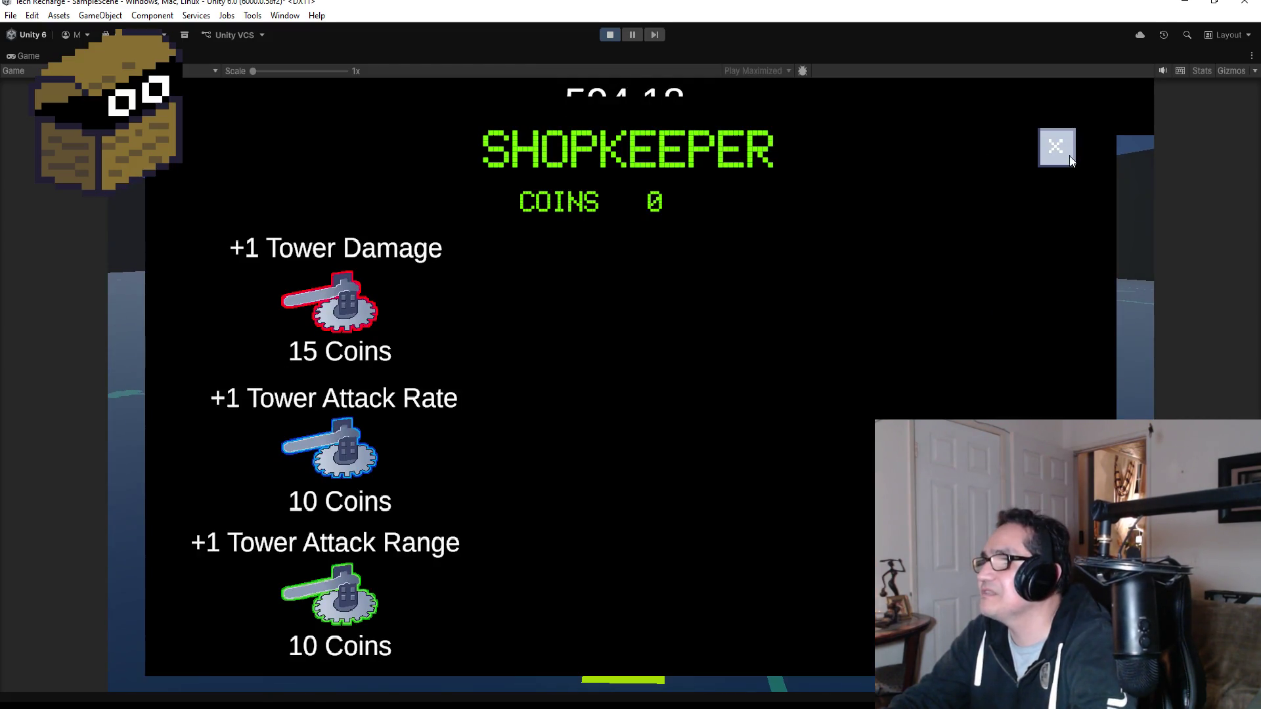
{"action": "left_click", "coordinate": [1062, 156]}
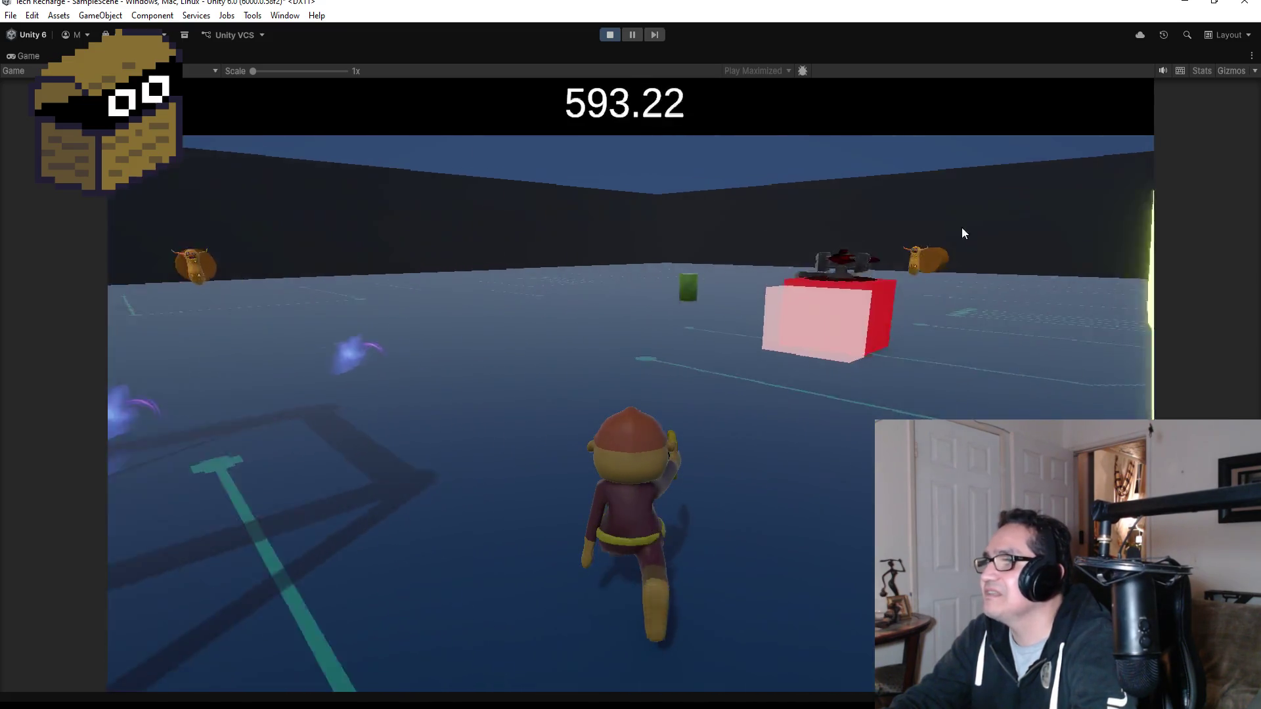
- Run around the portal and arena, shoot the approaching enemies, then stop play mode
{"action": "key", "text": "w"}
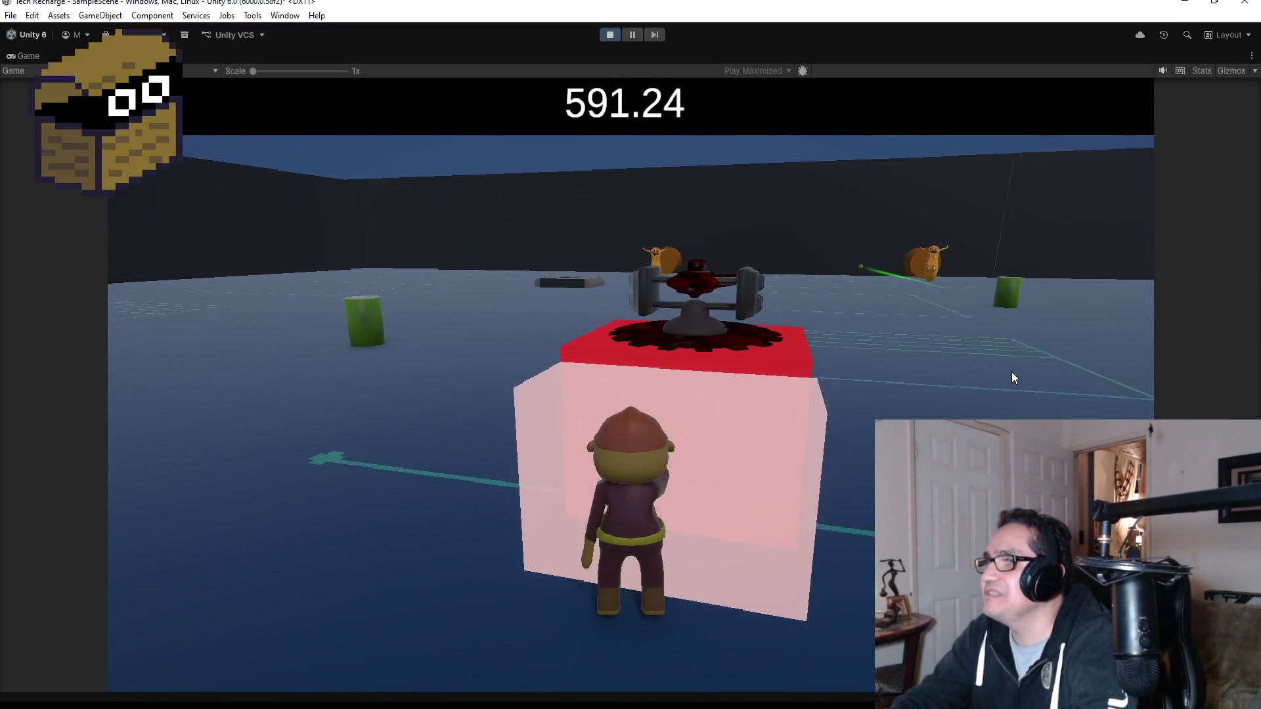
{"action": "key", "text": "w"}
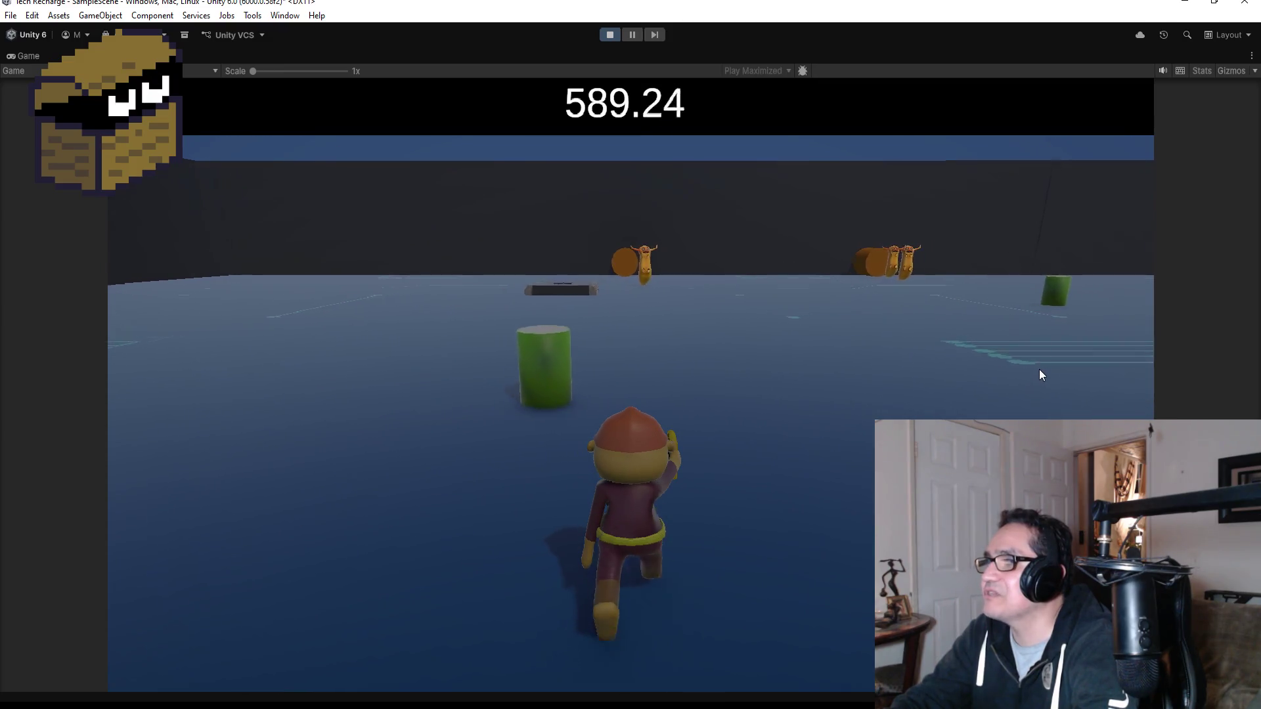
{"action": "key", "text": "w"}
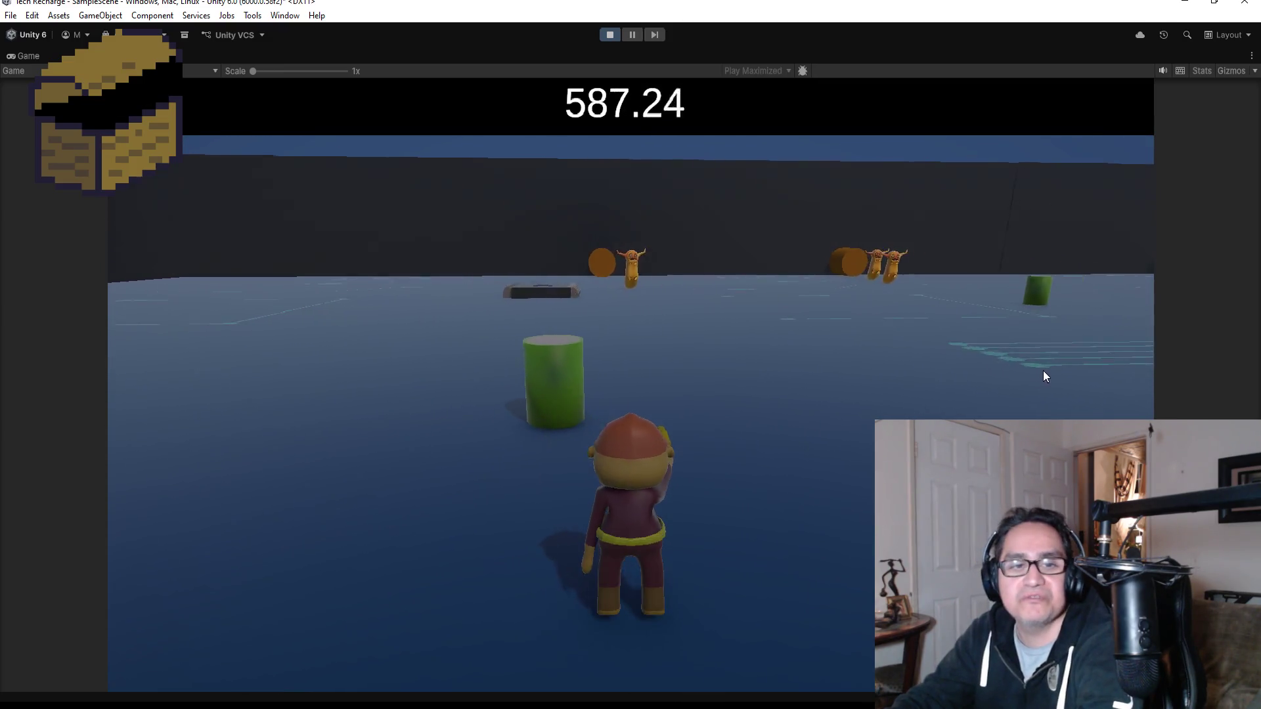
{"action": "key", "text": "w"}
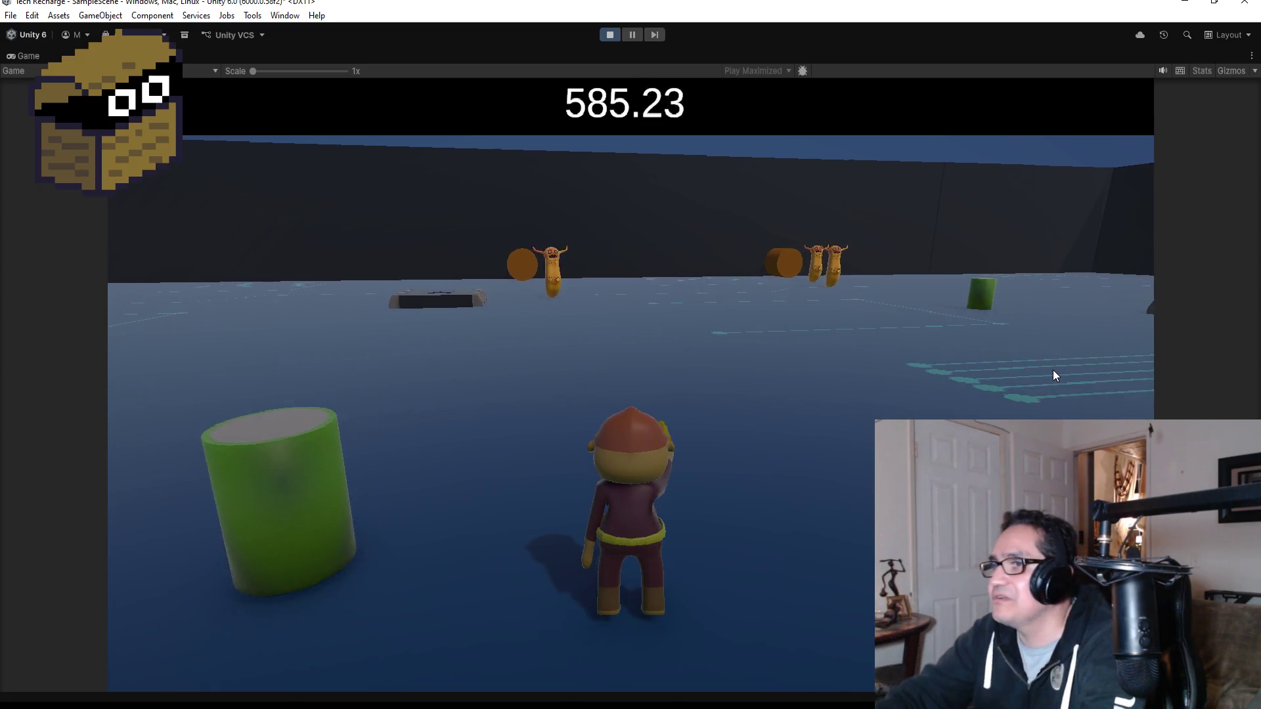
{"action": "key", "text": "w"}
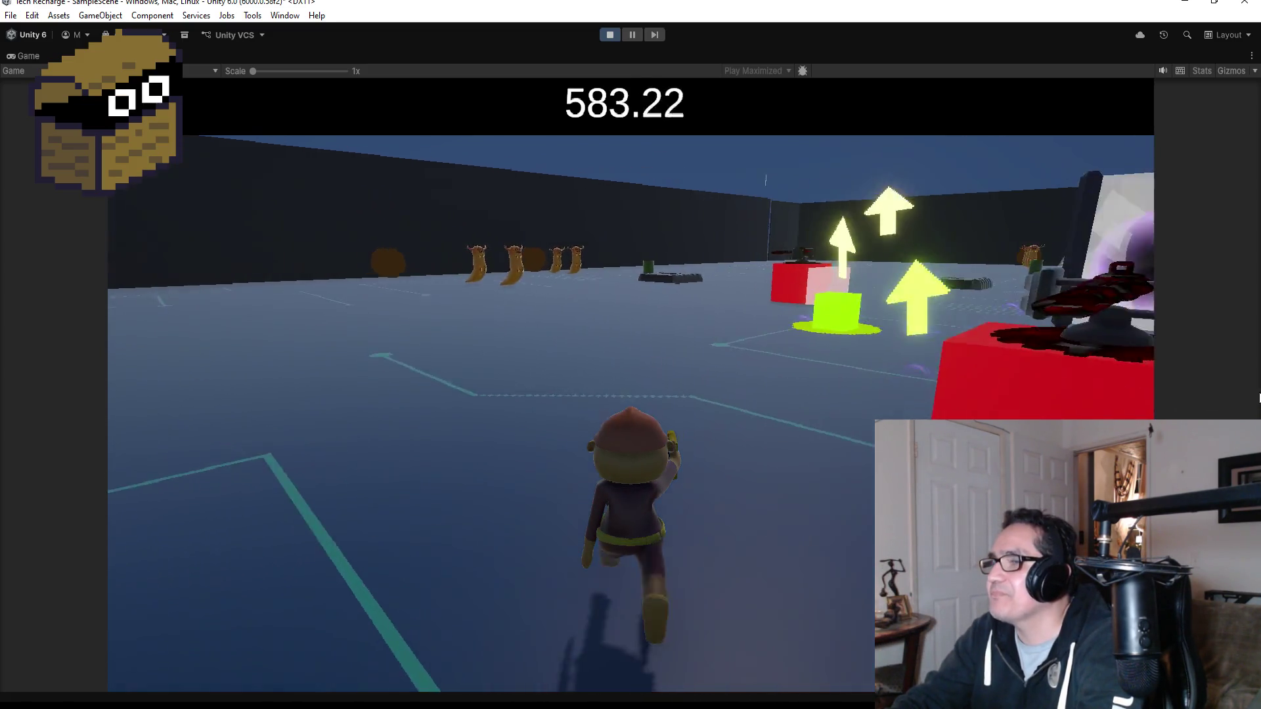
{"action": "key", "text": "w"}
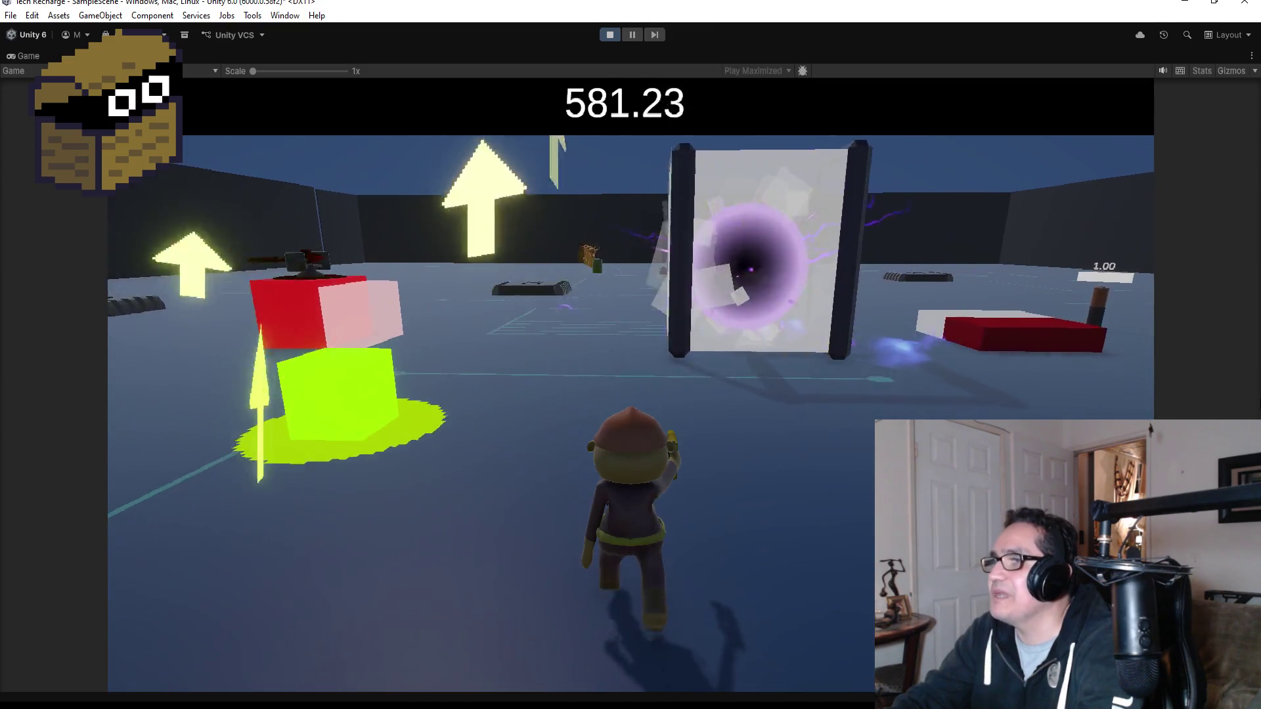
{"action": "key", "text": "w"}
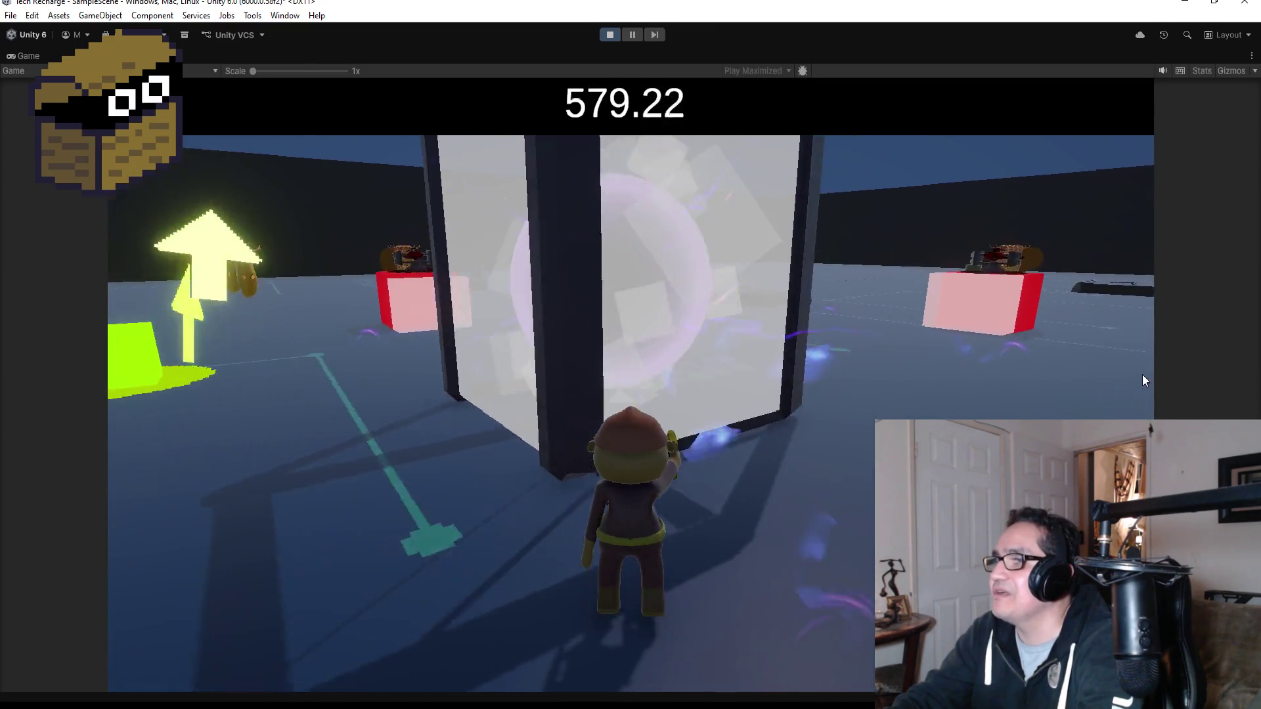
{"action": "key", "text": "w"}
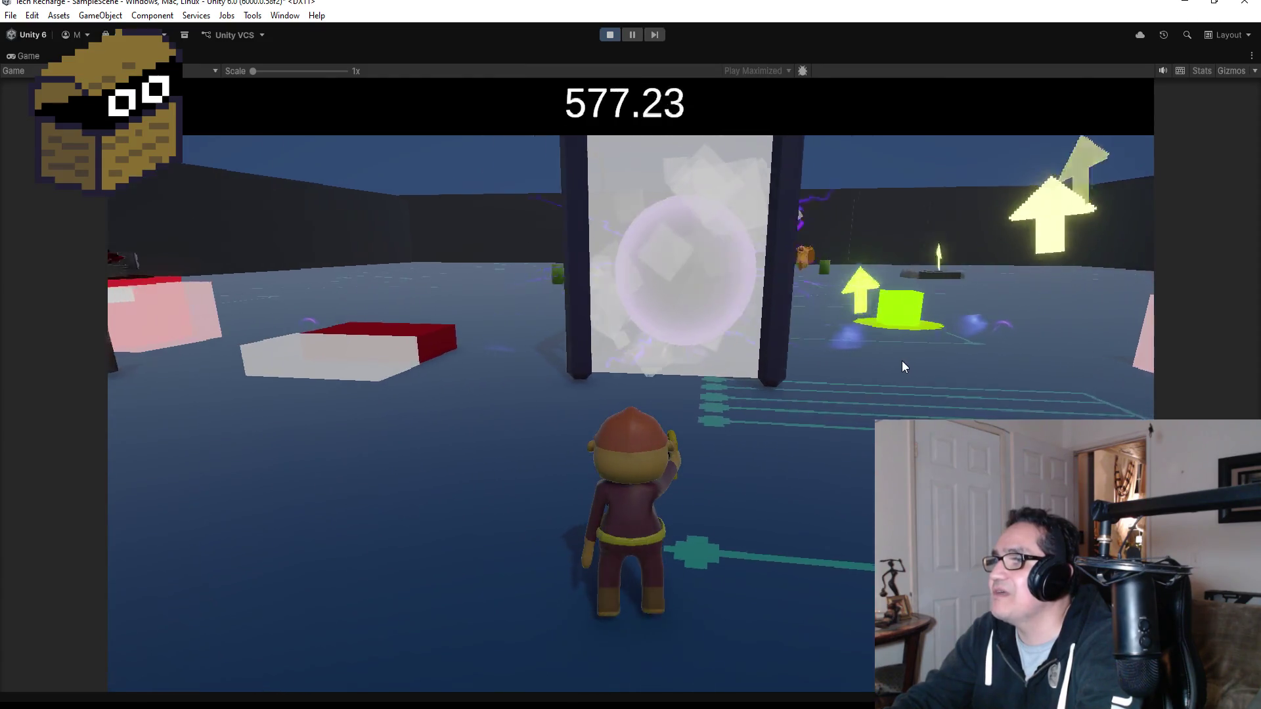
{"action": "key", "text": "w"}
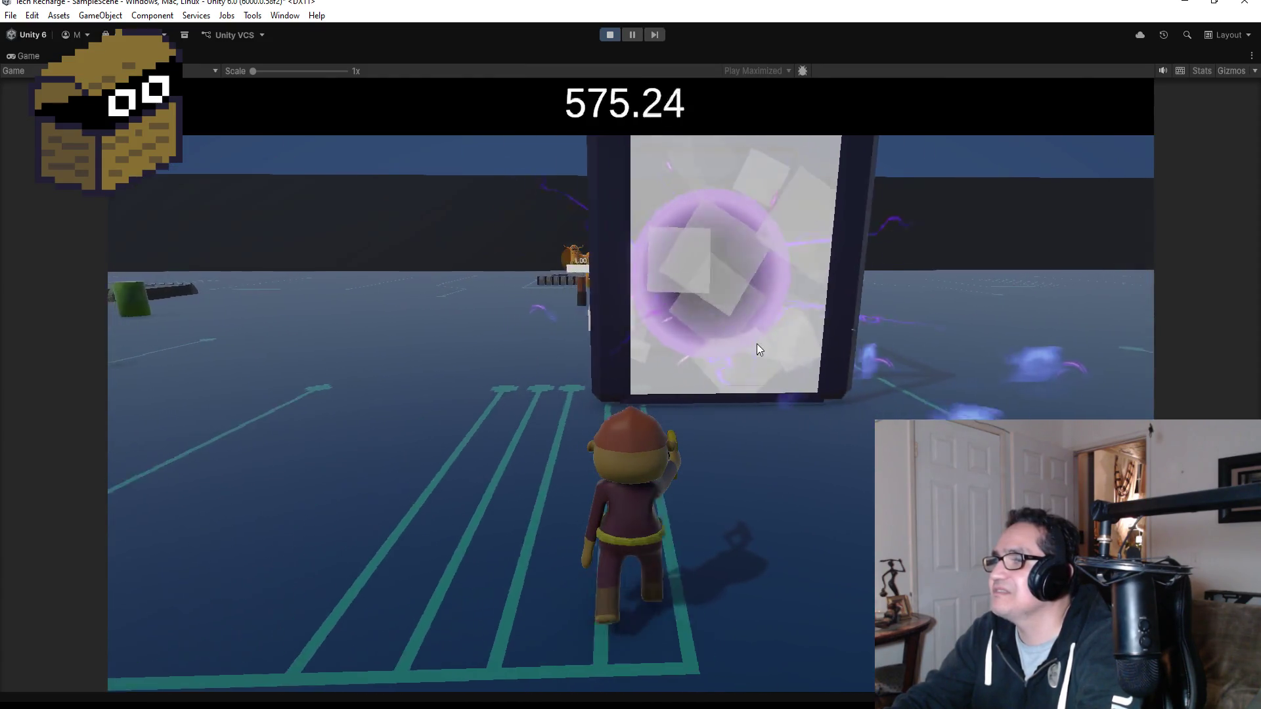
{"action": "key", "text": "w"}
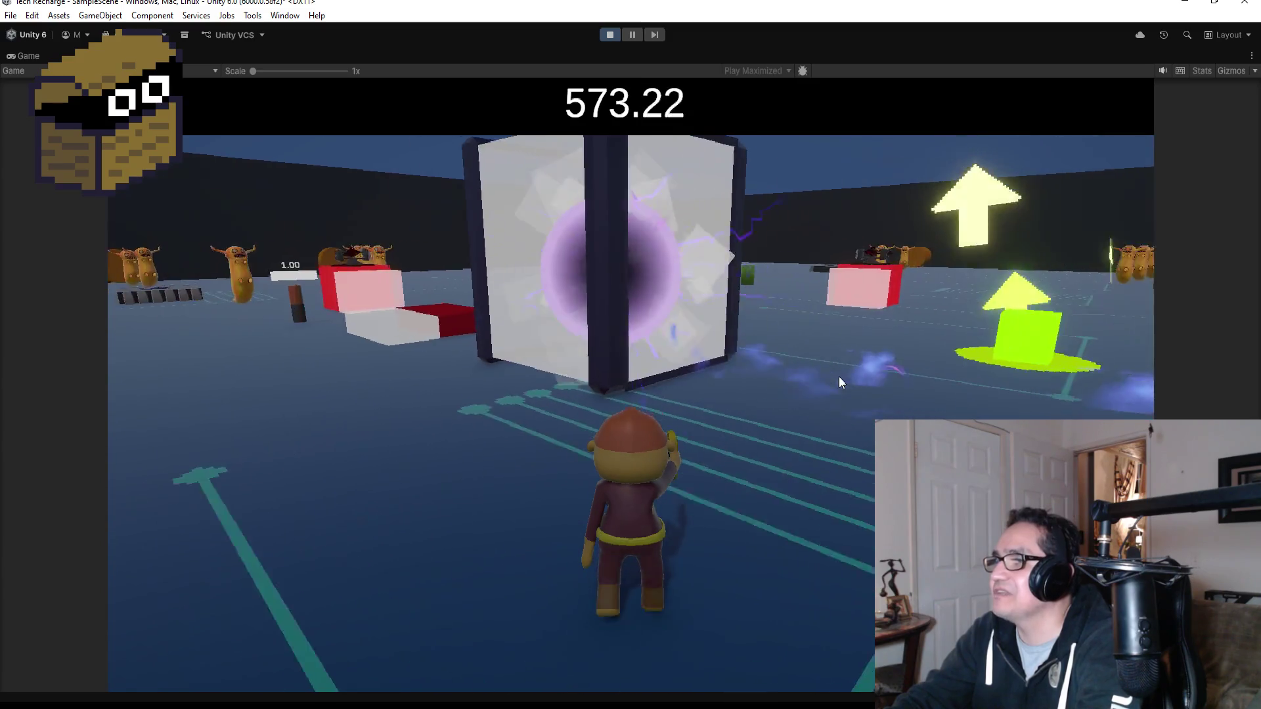
{"action": "key", "text": "w"}
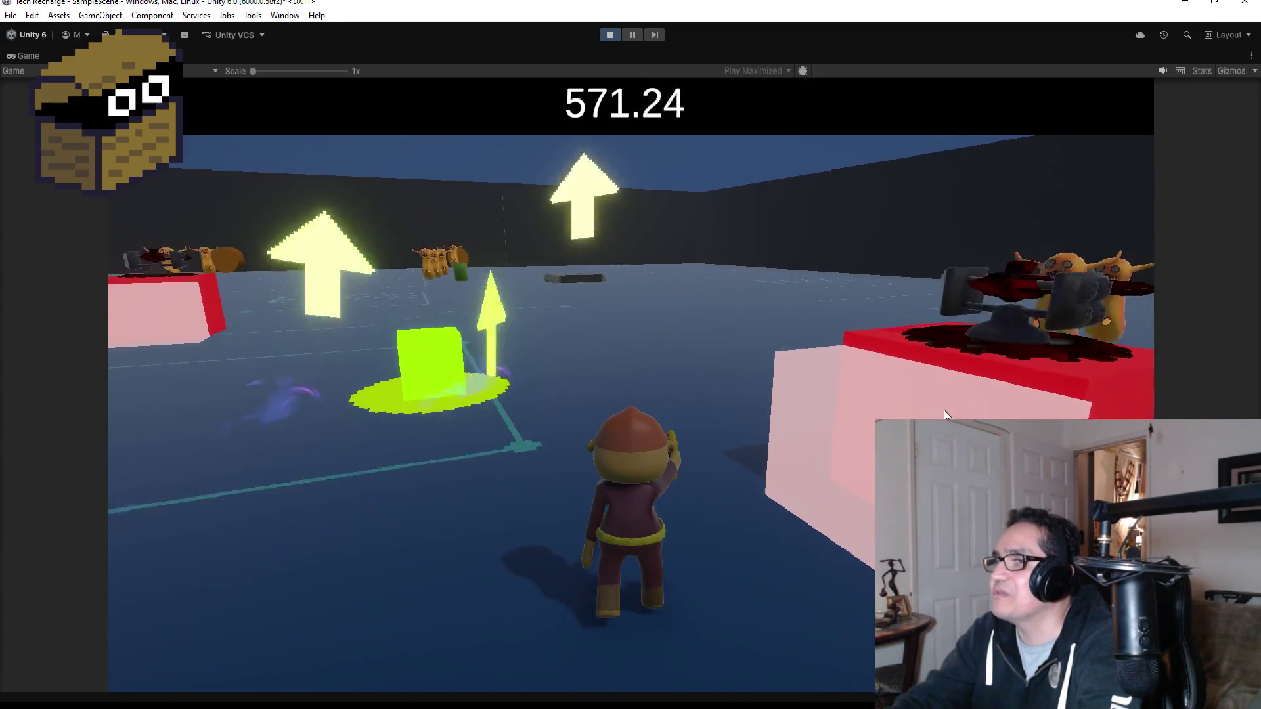
{"action": "key", "text": "w"}
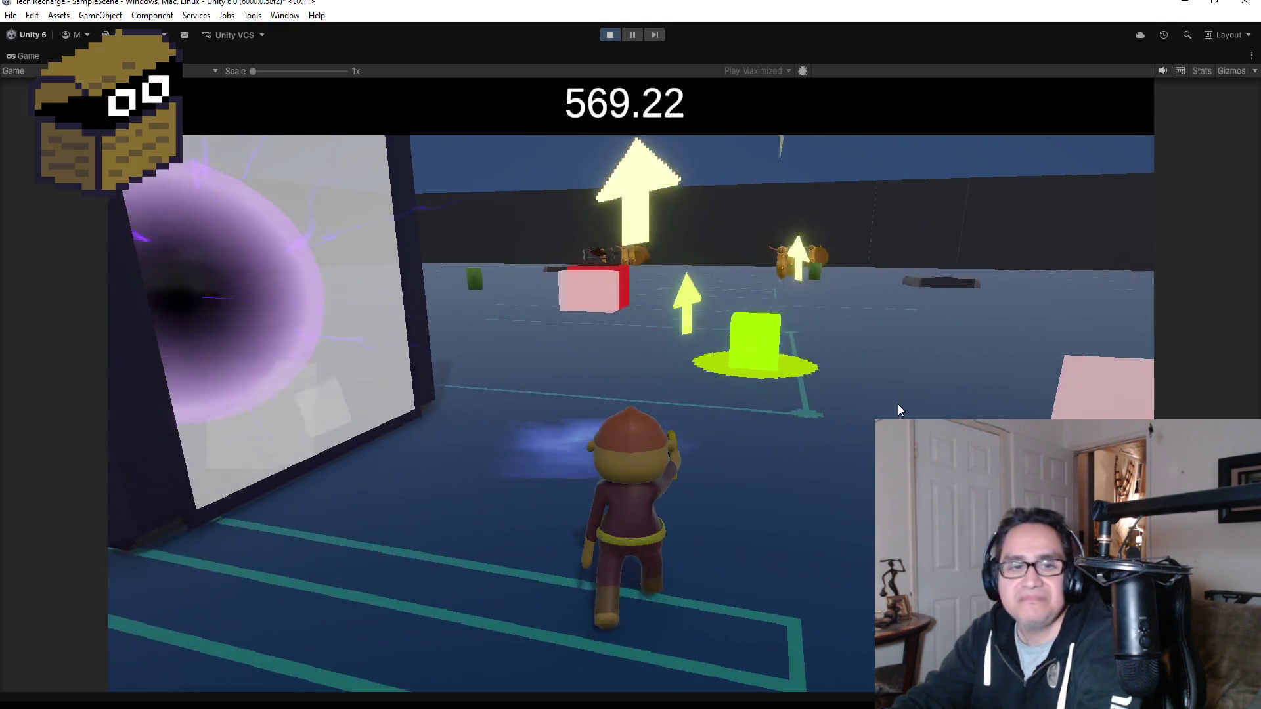
{"action": "key", "text": "w"}
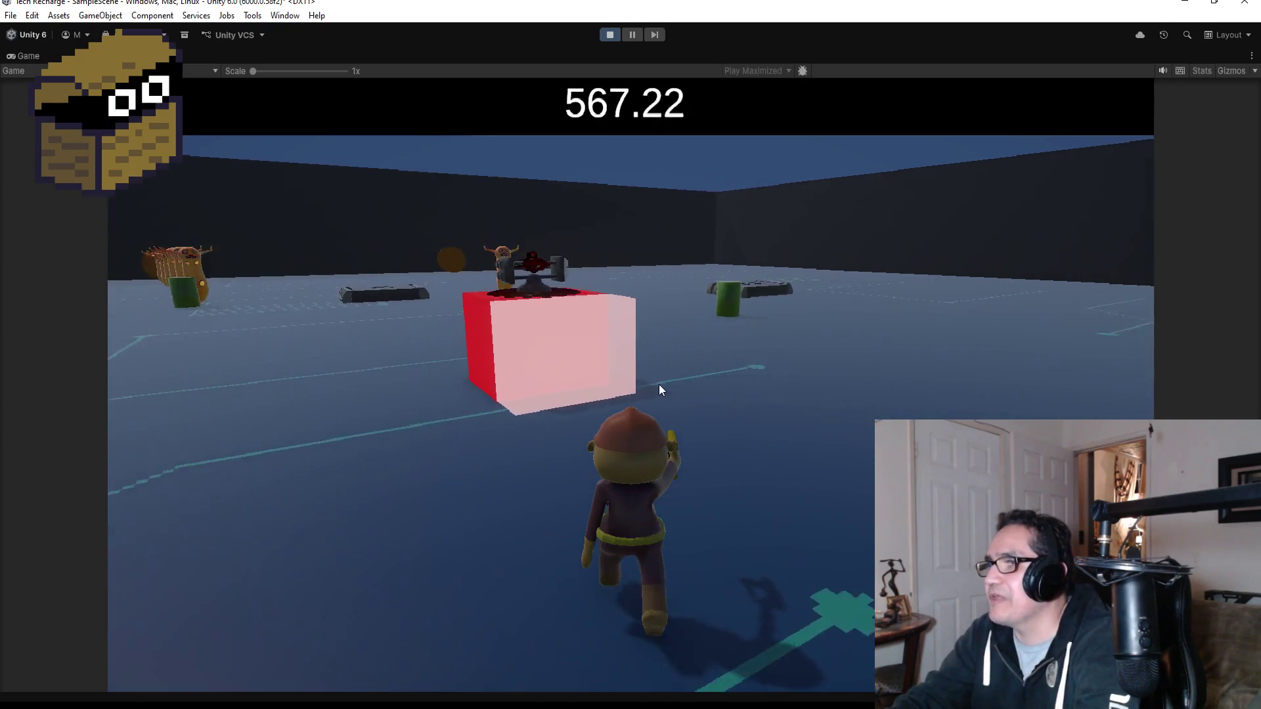
{"action": "key", "text": "w"}
{"action": "left_click", "coordinate": [594, 372]}
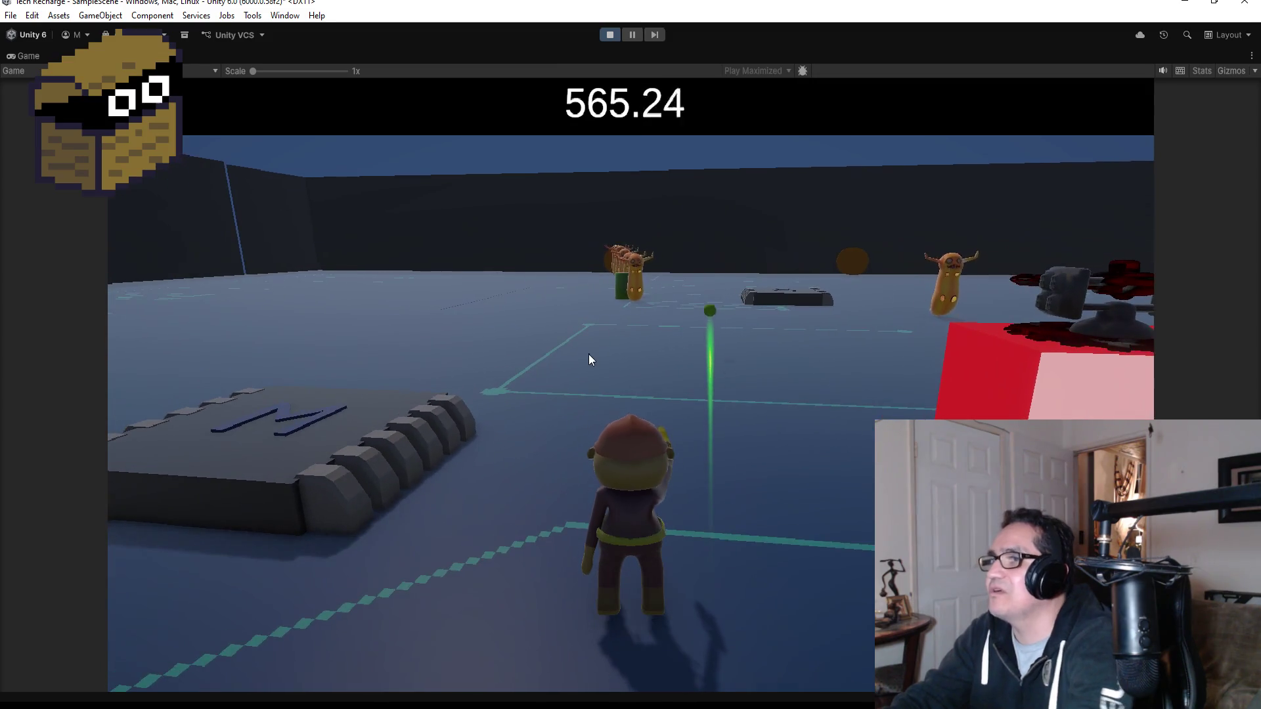
{"action": "left_click", "coordinate": [610, 34]}
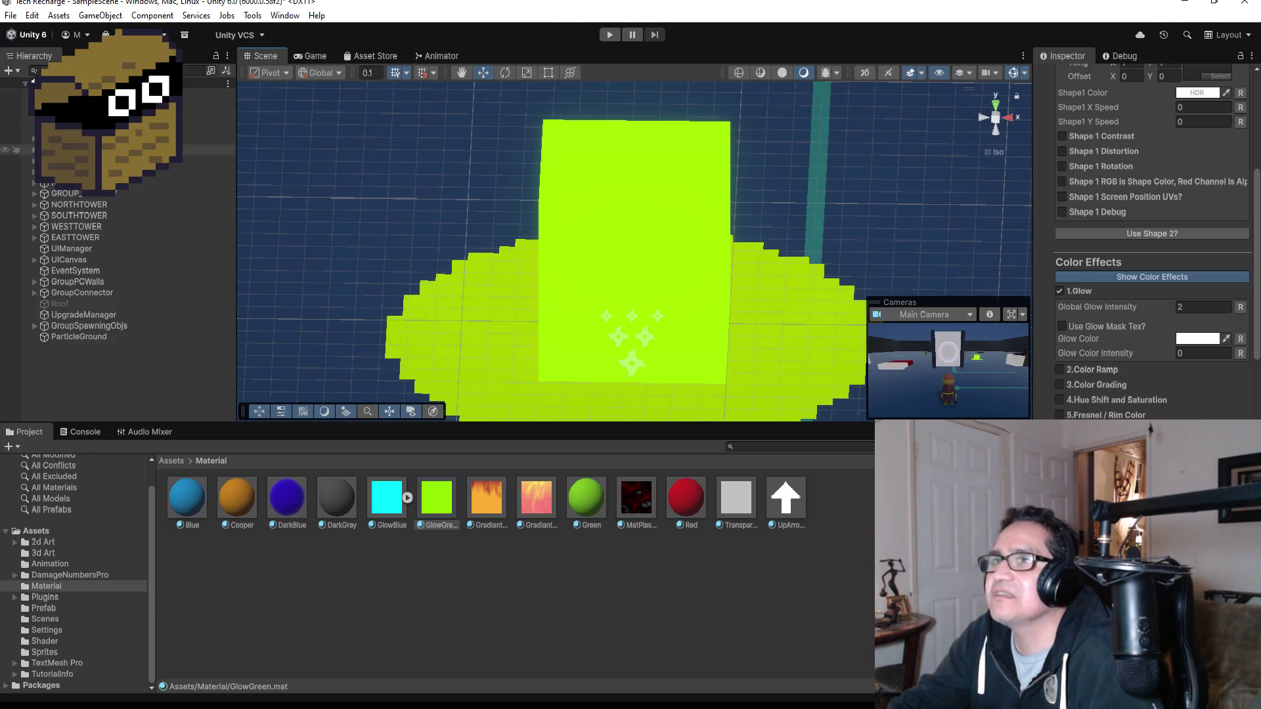
- Select the Directional Light and switch the Scene view to Top view
{"action": "left_click", "coordinate": [231, 95]}
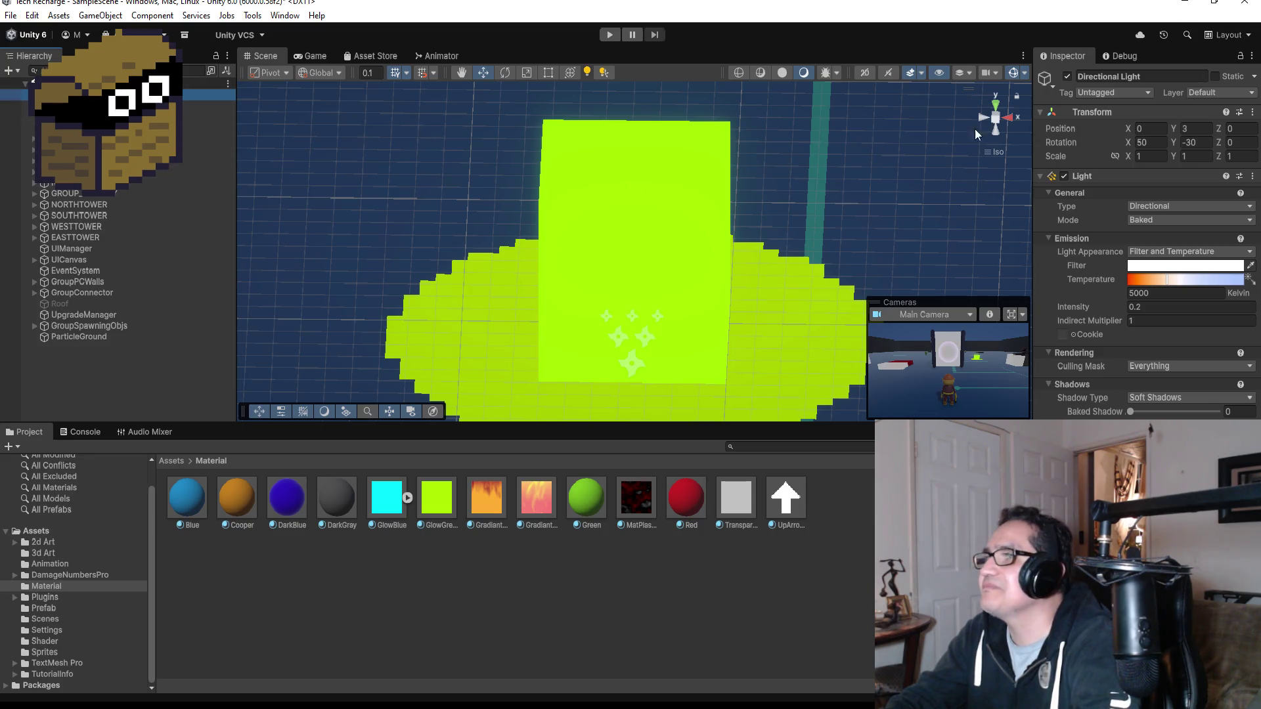
{"action": "left_click", "coordinate": [998, 104]}
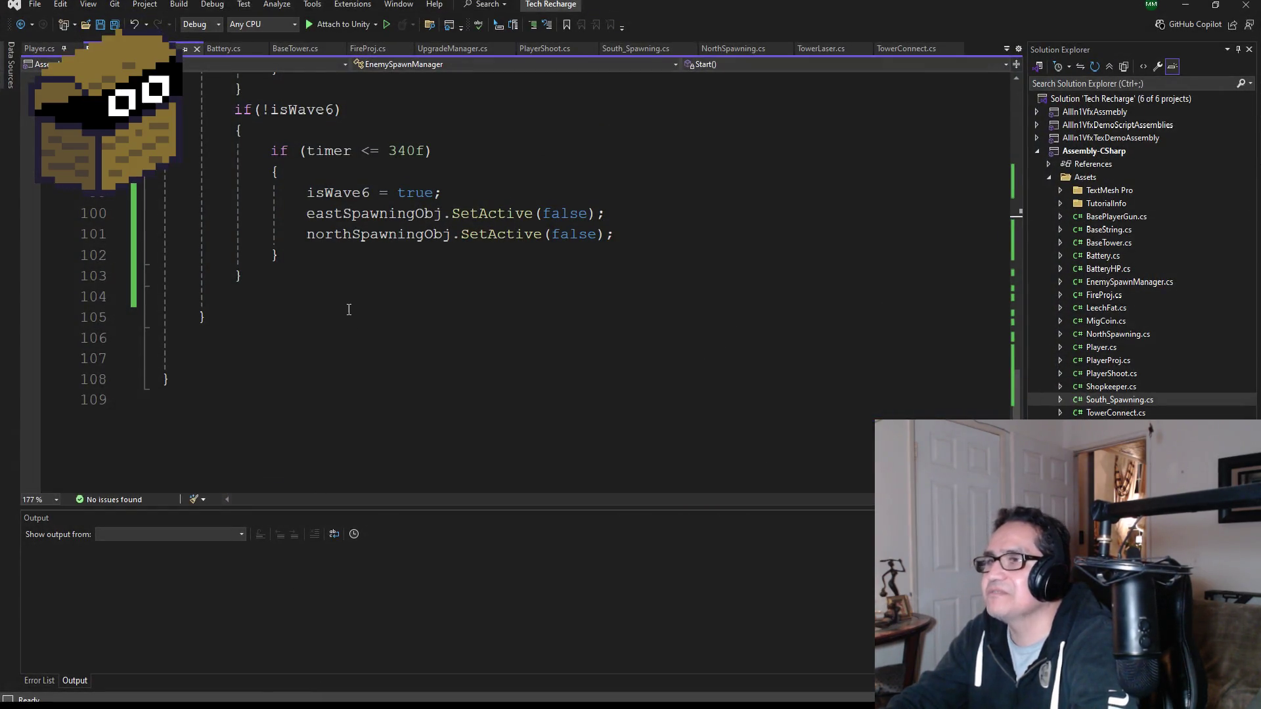
- Paste a copy of the isWave6 block directly below the original
{"action": "scroll", "coordinate": [349, 312], "scroll_direction": "up", "scroll_amount": 2}
{"action": "scroll", "coordinate": [345, 393], "scroll_direction": "down", "scroll_amount": 1}
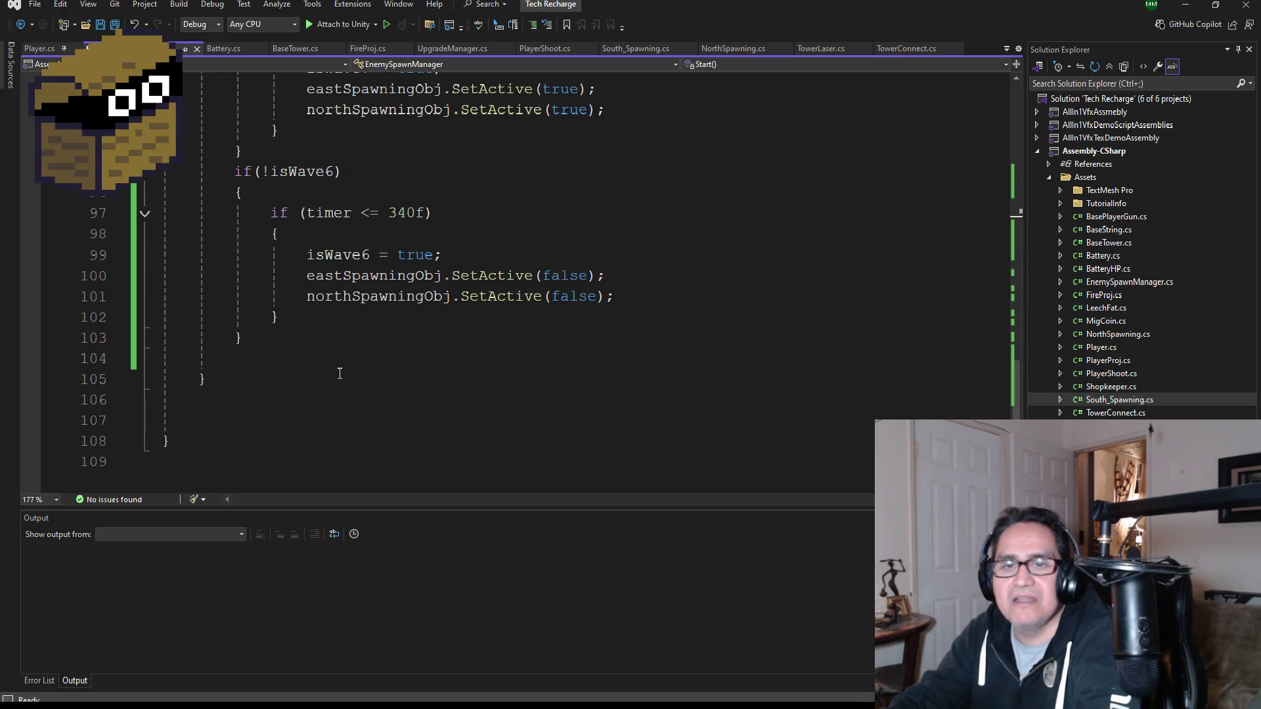
{"action": "mouse_move", "coordinate": [266, 338]}
{"action": "left_mouse_down"}
{"action": "mouse_move", "coordinate": [165, 276]}
{"action": "mouse_move", "coordinate": [164, 172]}
{"action": "left_mouse_up"}
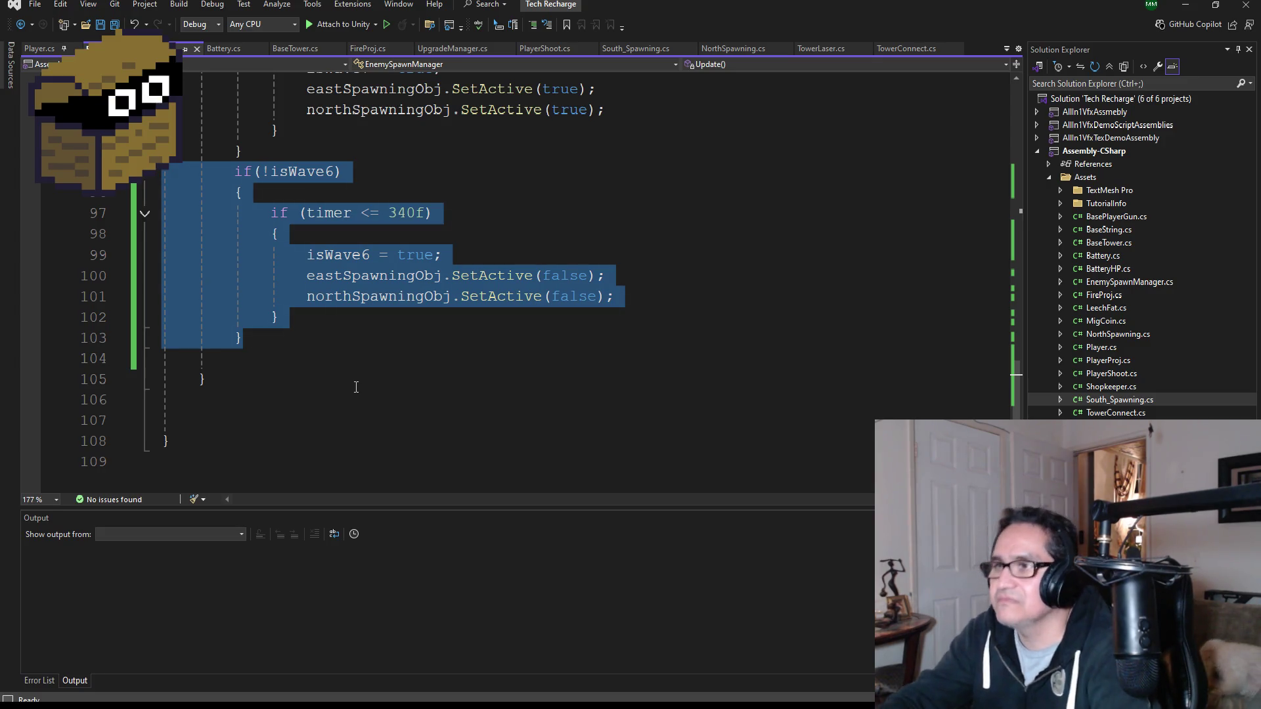
{"action": "left_click", "coordinate": [276, 355]}
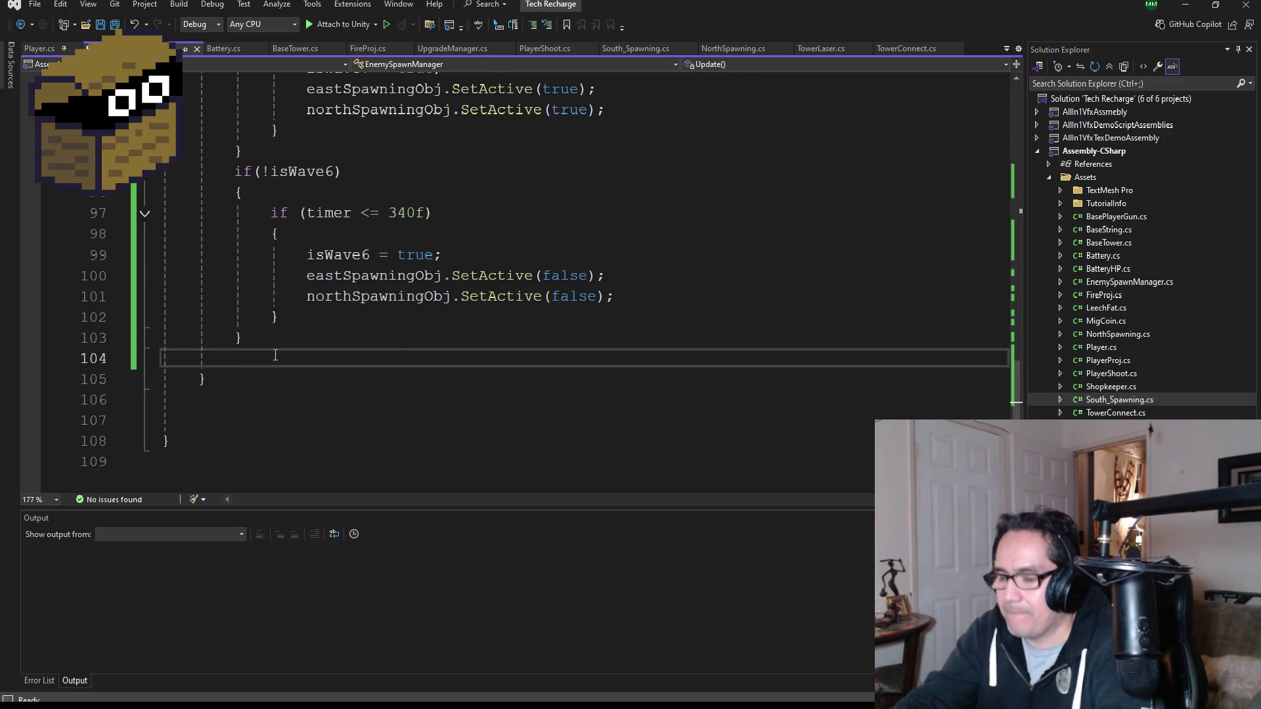
{"action": "type", "text": "if (!isWave6)         {             if (timer <= 340f)             {                 isWave6 = true;                 eastSpawningObj.SetActive(false);                 northSpawningObj.SetActive(false);             }         }"}
- Rename isWave6 to isWave5 in the copied condition and assignment
{"action": "left_click", "coordinate": [343, 315]}
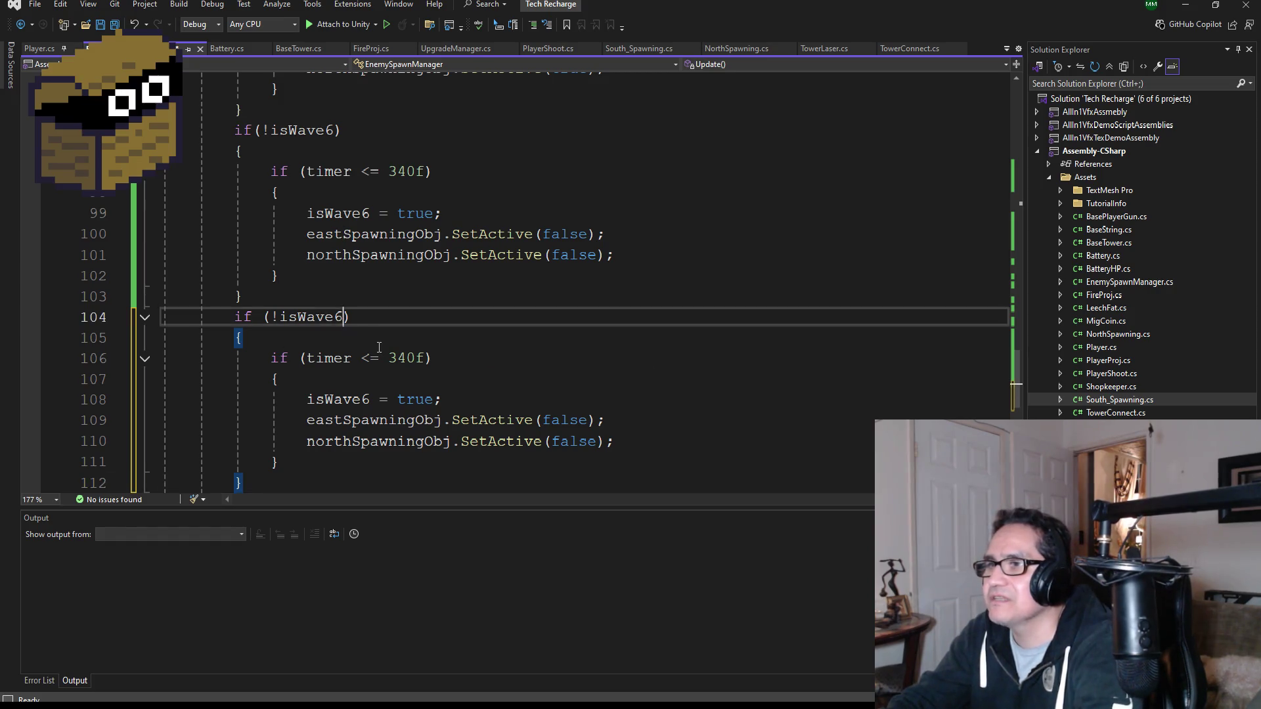
{"action": "key", "text": "BackSpace"}
{"action": "type", "text": "5"}
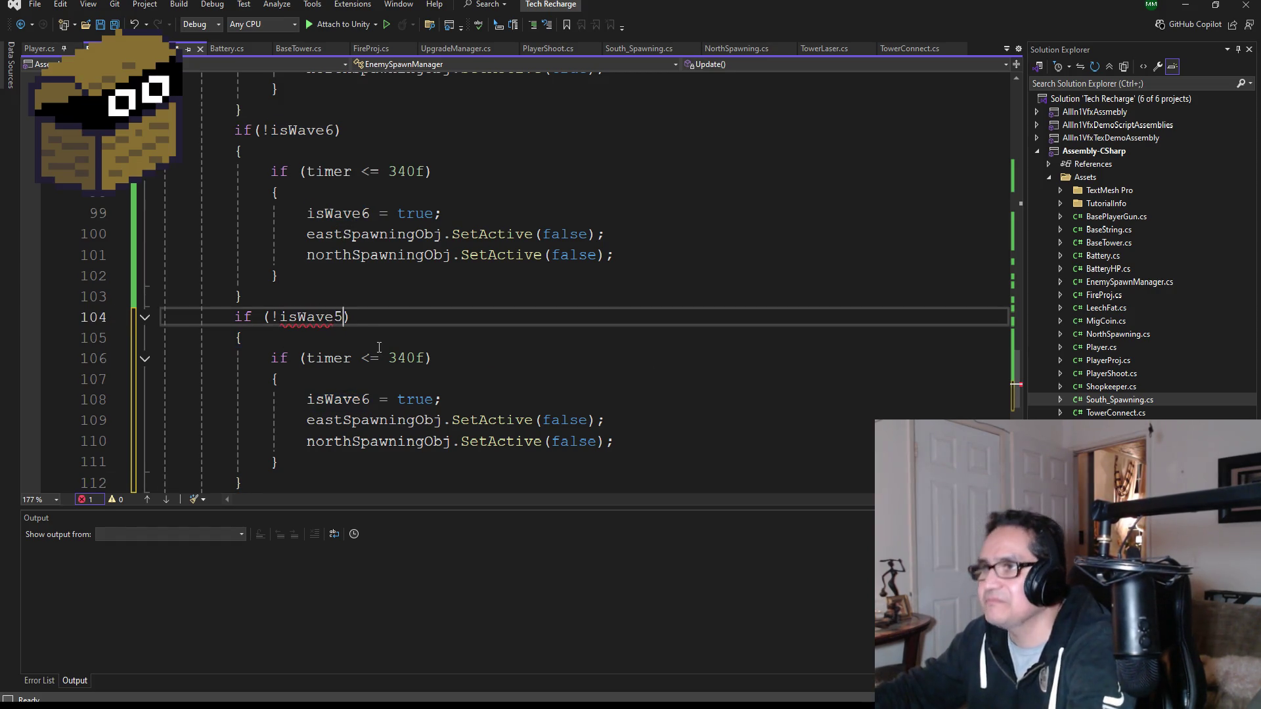
{"action": "left_click", "coordinate": [370, 399]}
{"action": "key", "text": "BackSpace"}
{"action": "type", "text": "5"}
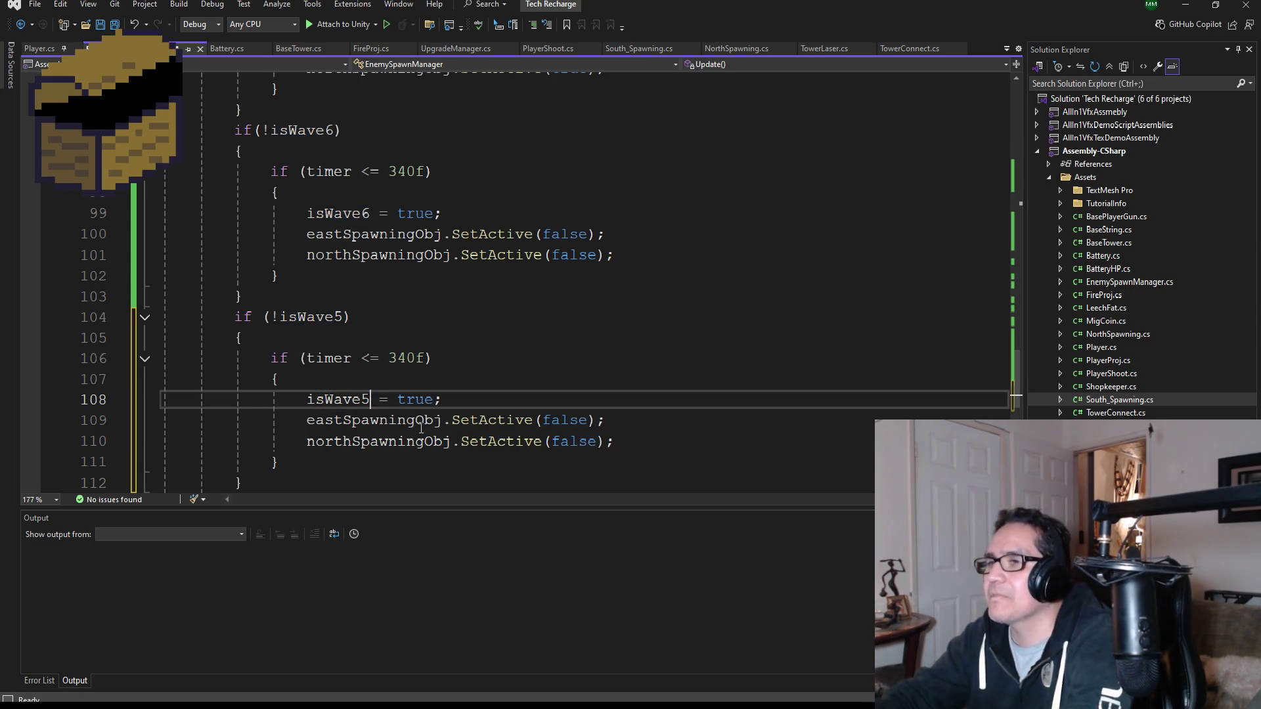
- Set the copy's timer threshold to 300f and select its northSpawningObj line
{"action": "left_click", "coordinate": [418, 358]}
{"action": "type", "text": "0"}
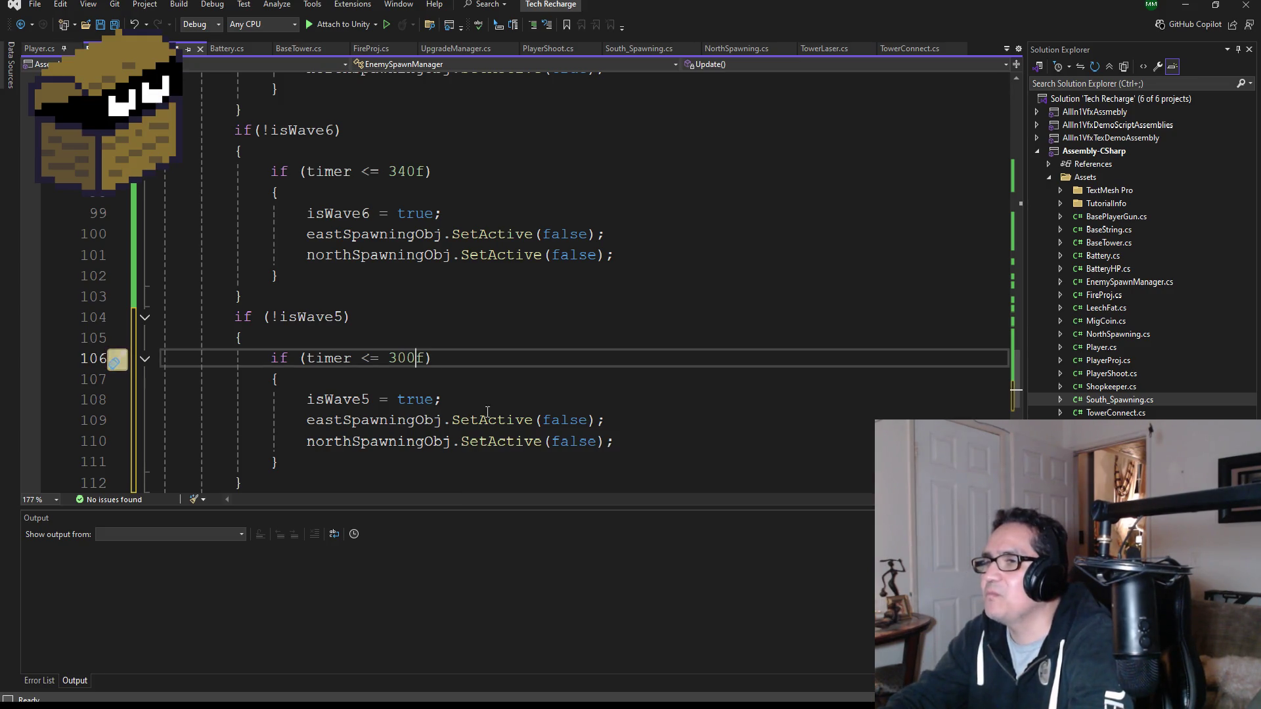
{"action": "scroll", "coordinate": [503, 439], "scroll_direction": "down", "scroll_amount": 1}
{"action": "scroll", "coordinate": [473, 421], "scroll_direction": "up", "scroll_amount": 20}
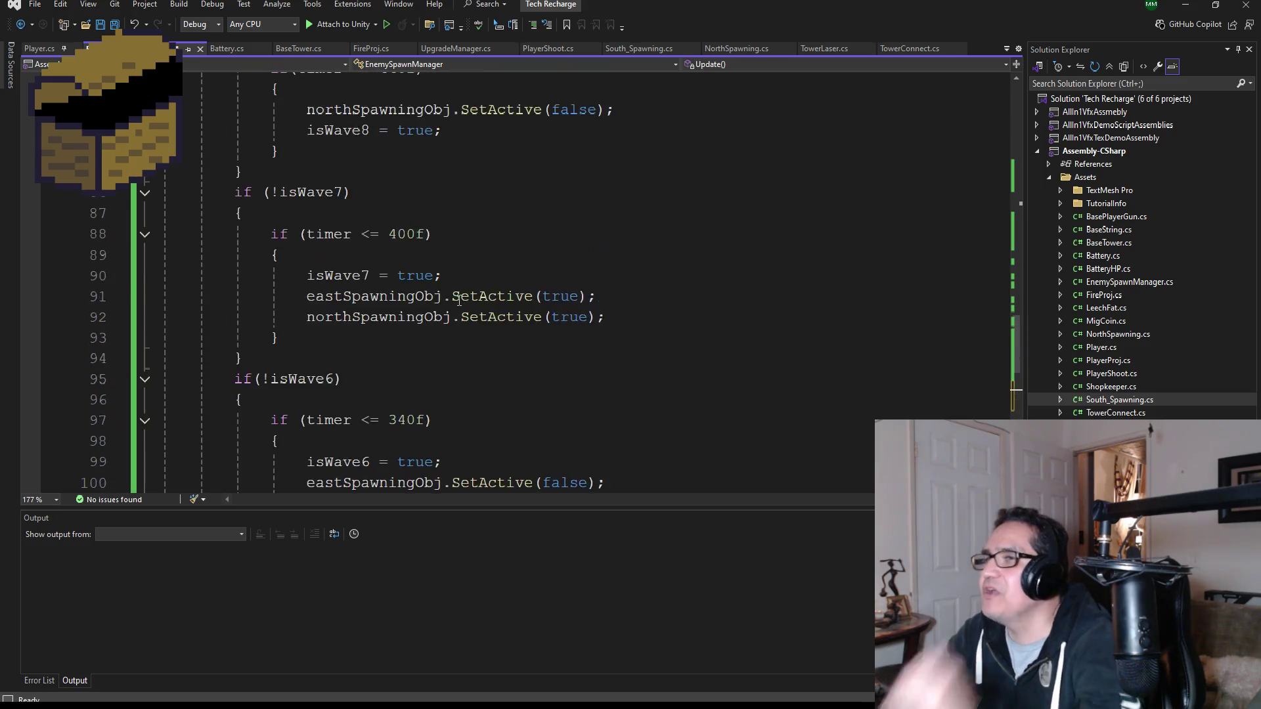
{"action": "scroll", "coordinate": [442, 287], "scroll_direction": "up", "scroll_amount": 6}
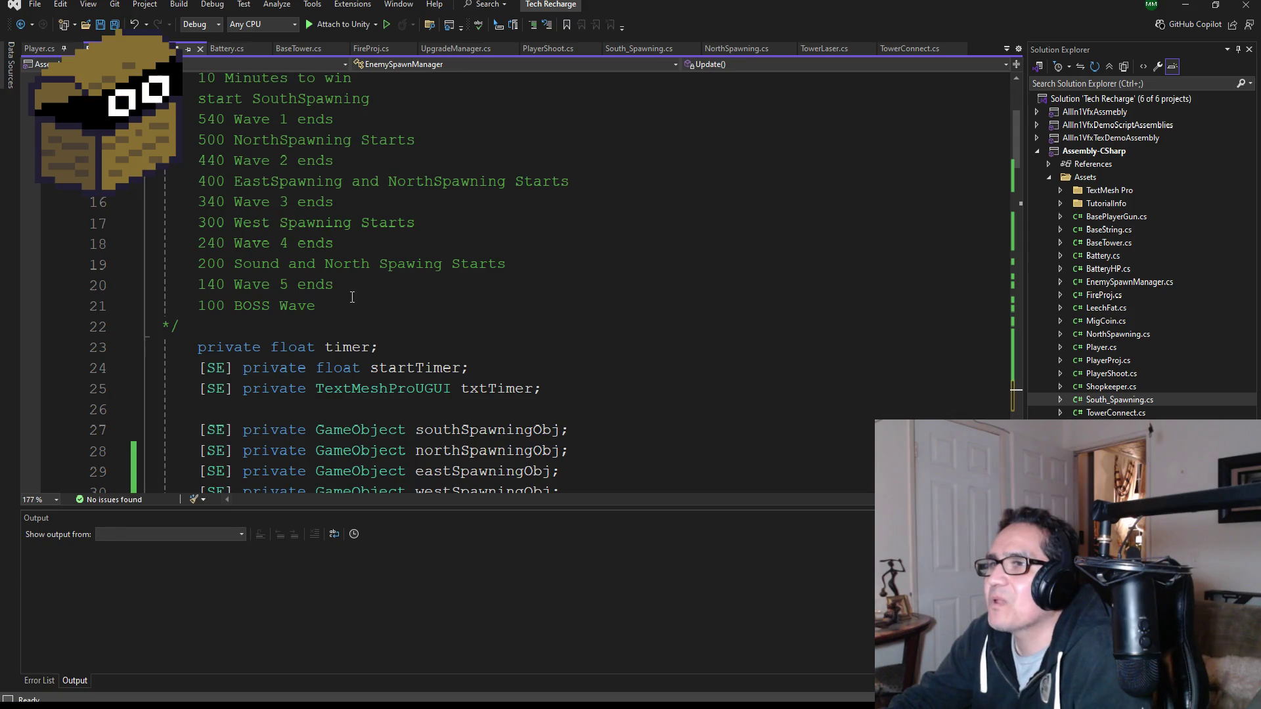
{"action": "scroll", "coordinate": [400, 347], "scroll_direction": "down", "scroll_amount": 18}
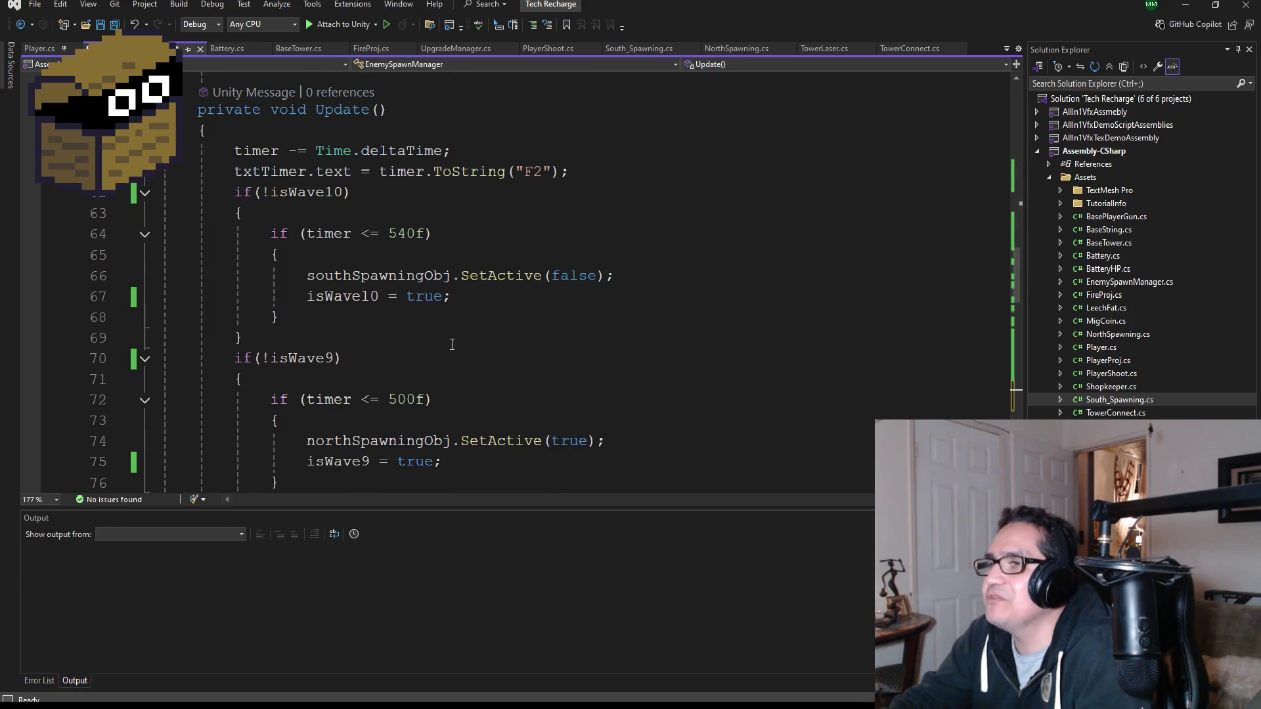
{"action": "scroll", "coordinate": [454, 345], "scroll_direction": "down", "scroll_amount": 11}
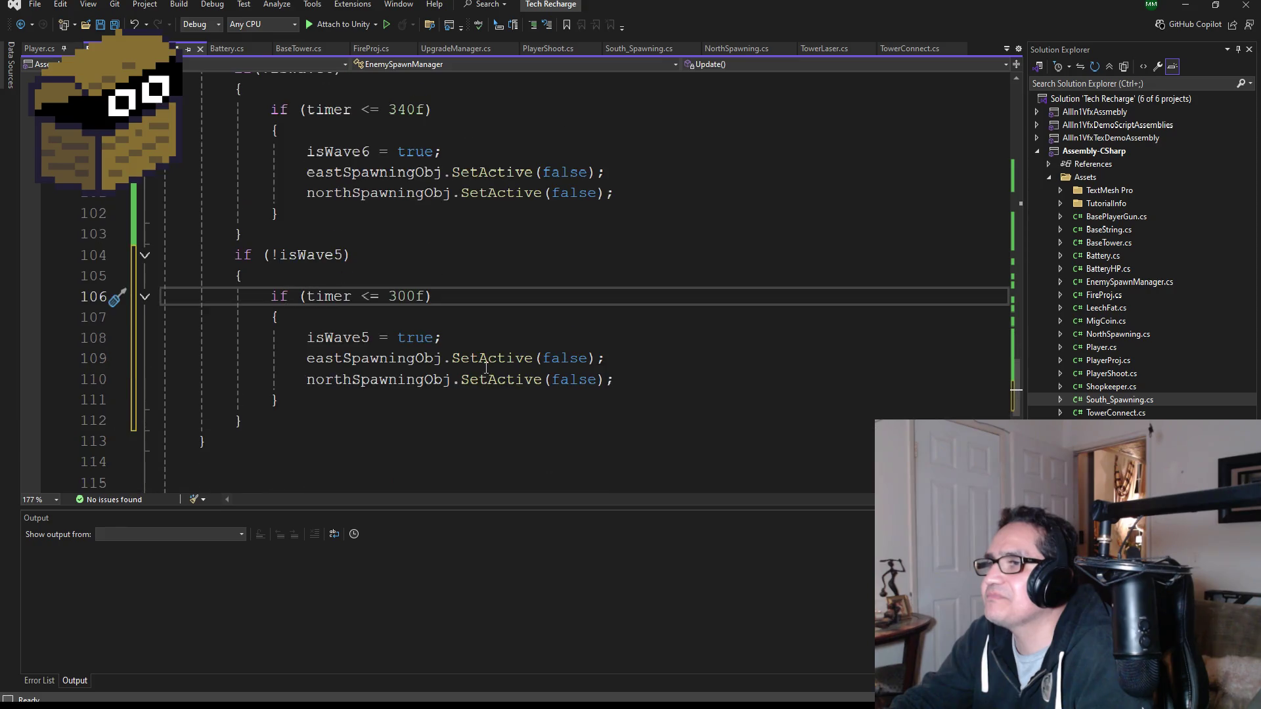
{"action": "left_click_drag", "start_coordinate": [615, 255], "coordinate": [153, 258]}
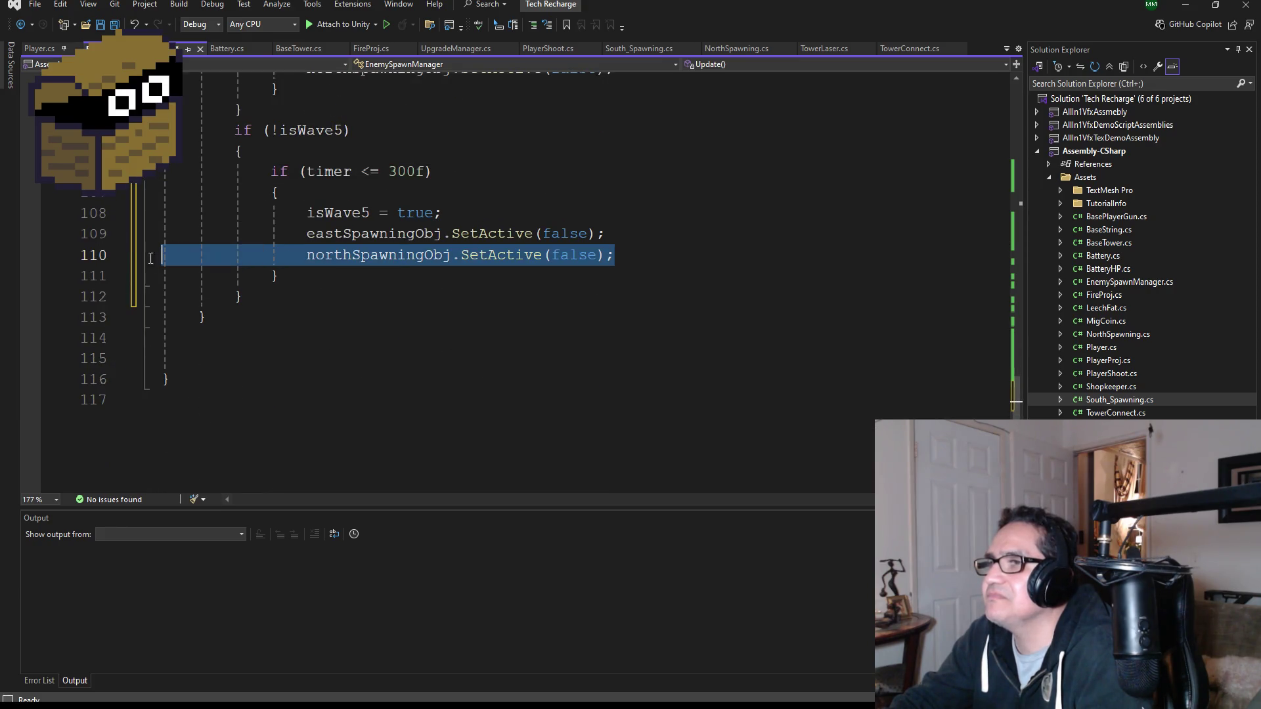
- Remove the northSpawningObj line and make the block set westSpawningObj active to true
{"action": "scroll", "coordinate": [721, 349], "scroll_direction": "up", "scroll_amount": 2}
{"action": "key", "text": "BackSpace"}
{"action": "key", "text": "BackSpace"}
{"action": "left_click", "coordinate": [342, 358]}
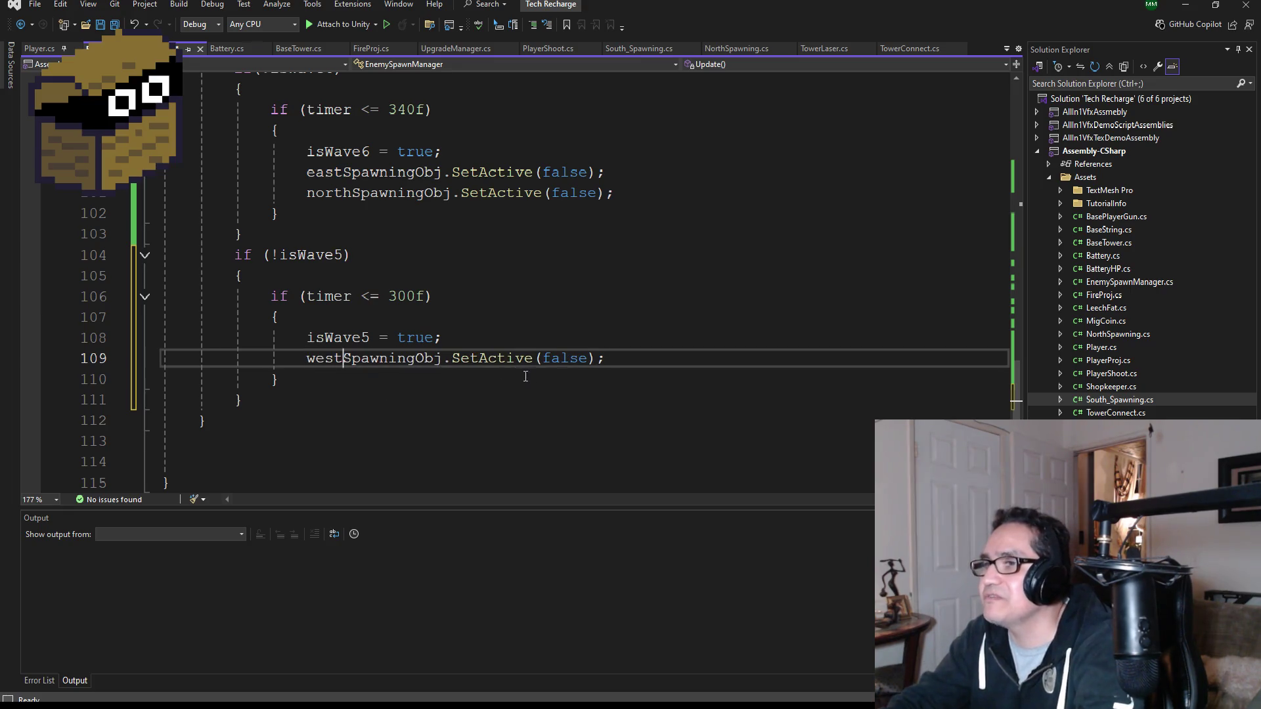
{"action": "double_click", "coordinate": [566, 358]}
{"action": "type", "text": "true"}
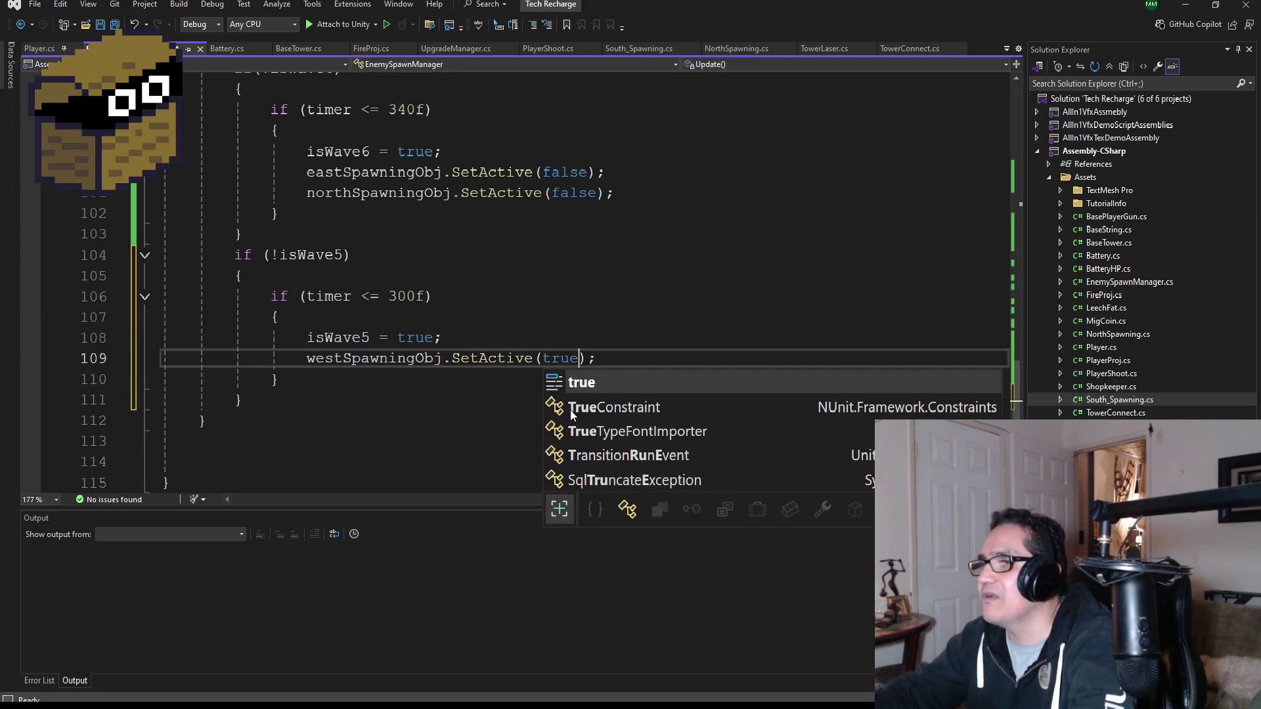
{"action": "left_click", "coordinate": [441, 338]}
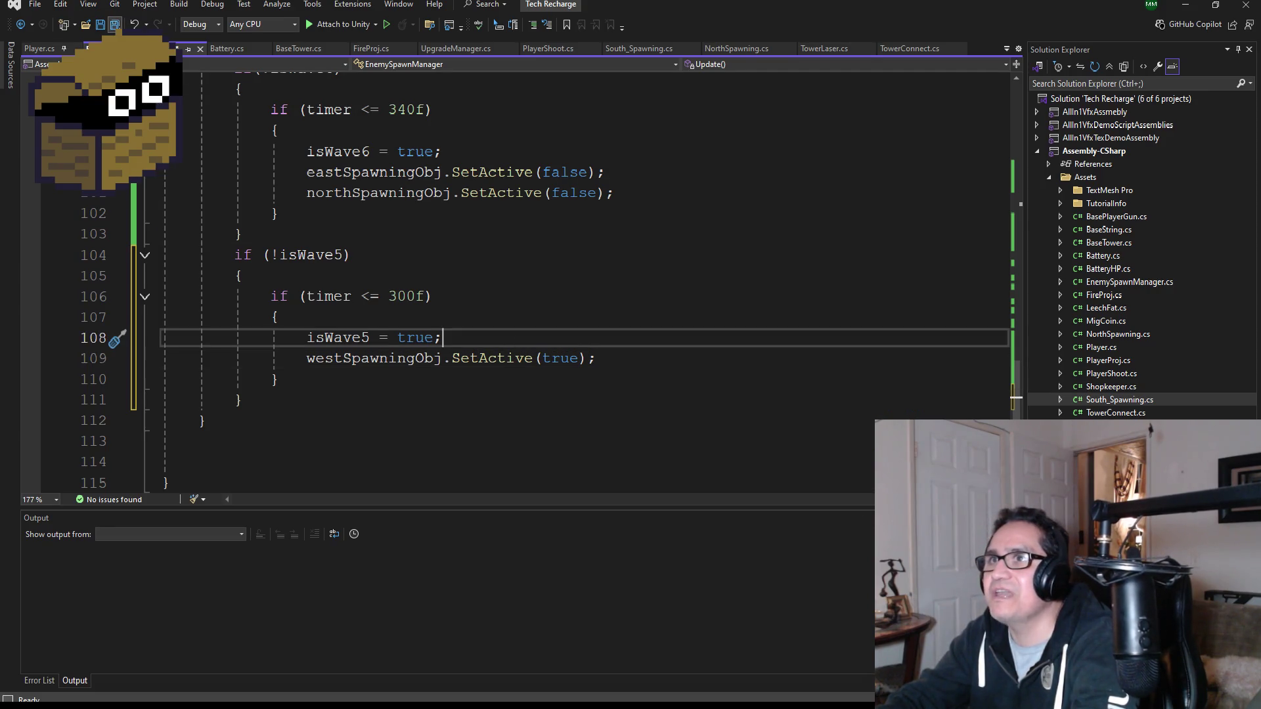
- Review the edited isWave5 block and return to Unity to reload the script
{"action": "scroll", "coordinate": [364, 412], "scroll_direction": "up", "scroll_amount": 2}
{"action": "scroll", "coordinate": [354, 411], "scroll_direction": "down", "scroll_amount": 2}
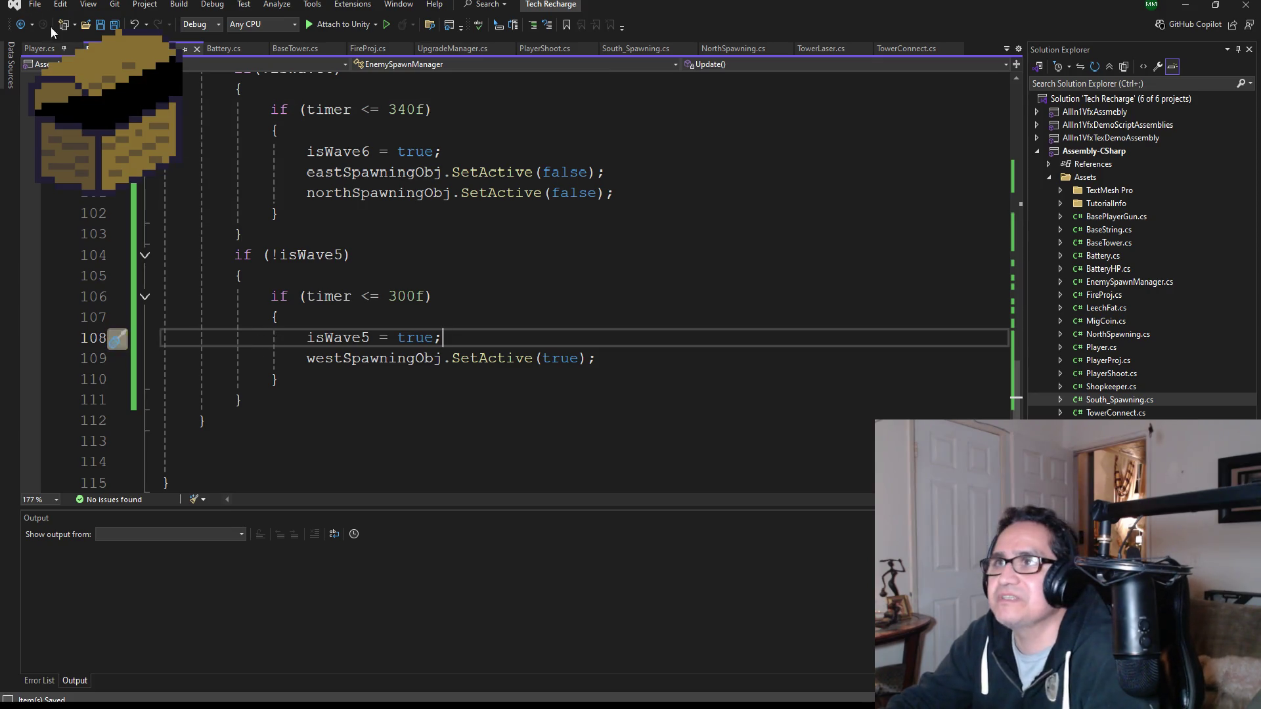
{"action": "scroll", "coordinate": [452, 291], "scroll_direction": "up", "scroll_amount": 18}
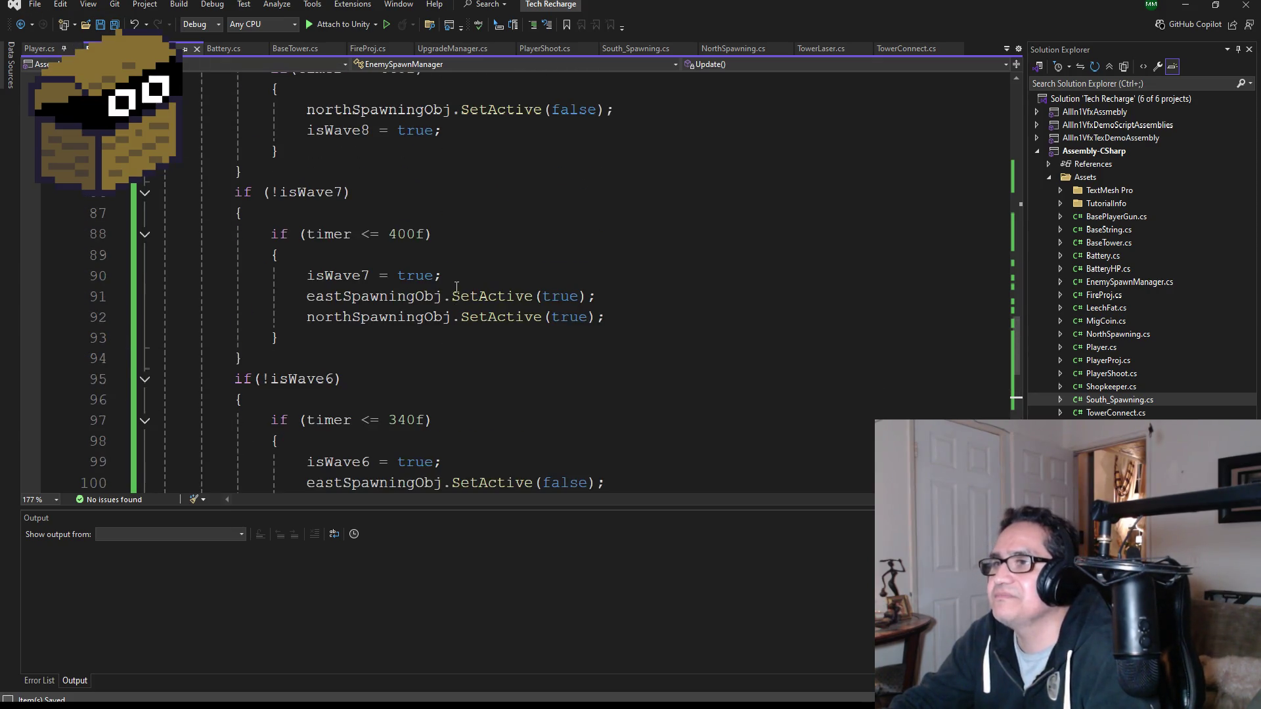
{"action": "scroll", "coordinate": [452, 290], "scroll_direction": "up", "scroll_amount": 15}
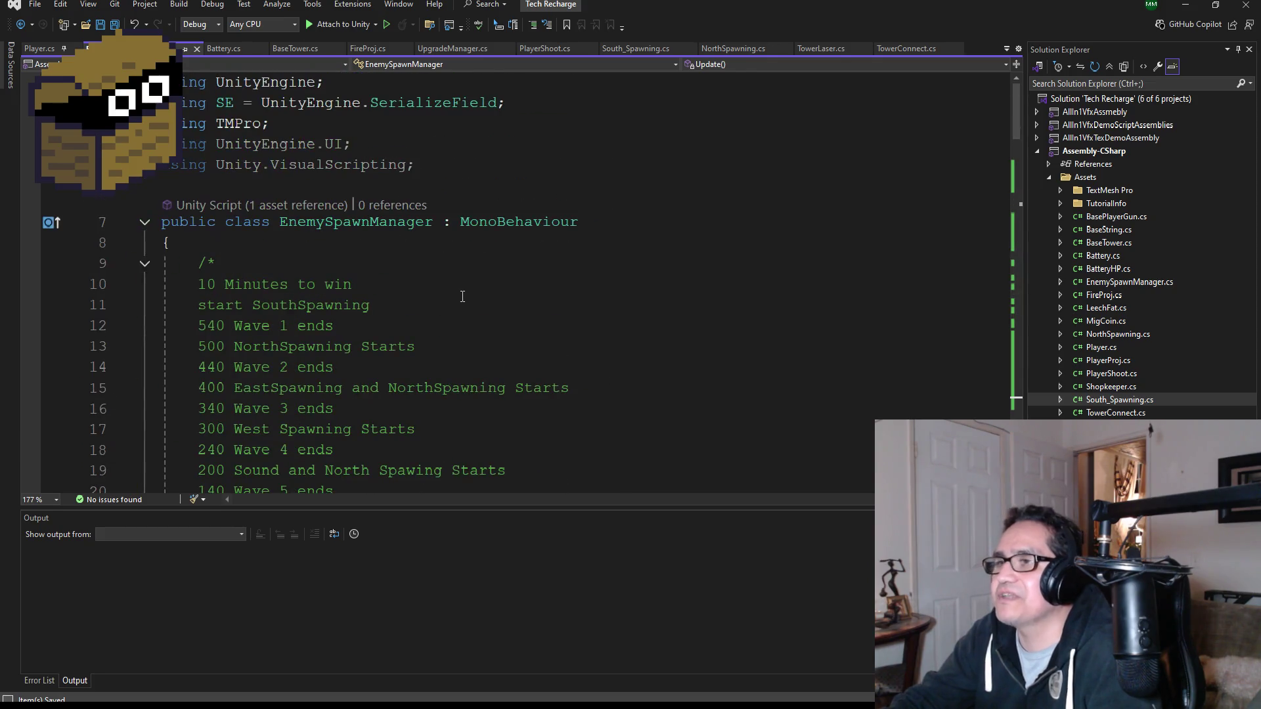
{"action": "key", "text": "alt+Tab"}
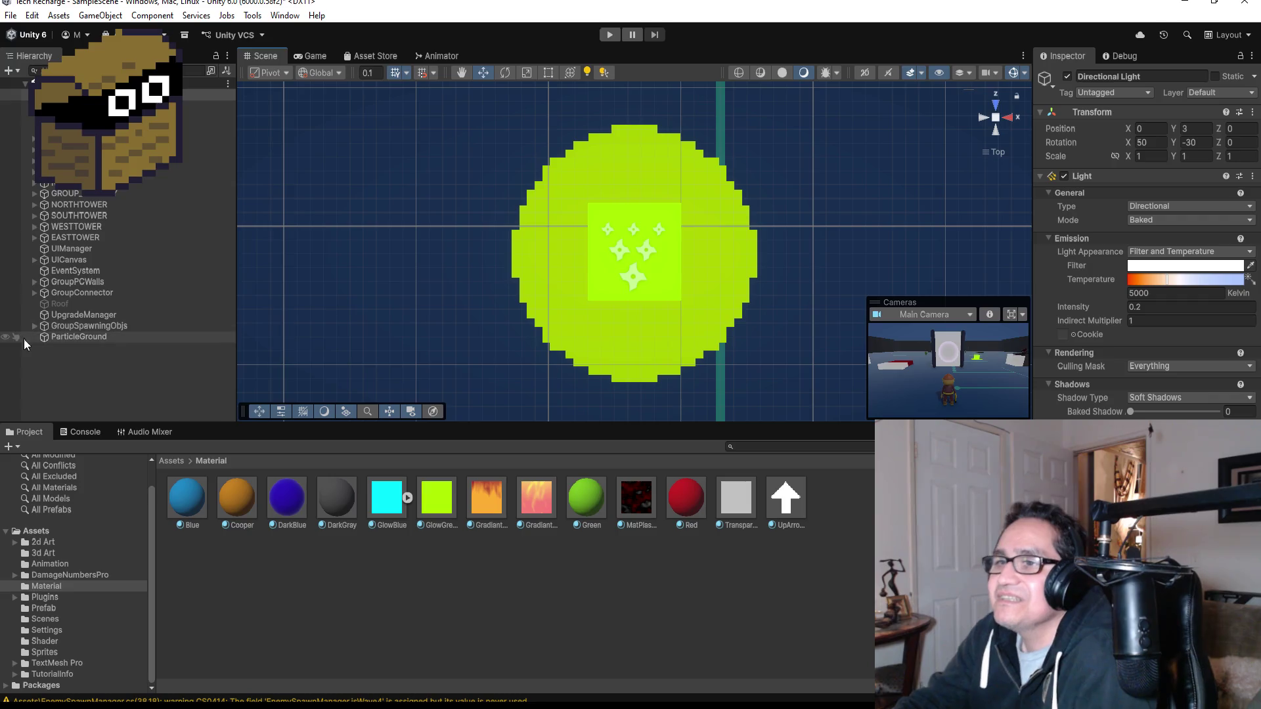
- Assign East_Spawning and West_Spawning to EnemySpawnManager's East and West Spawning Obj fields
{"action": "left_click", "coordinate": [34, 293]}
{"action": "left_click", "coordinate": [34, 293]}
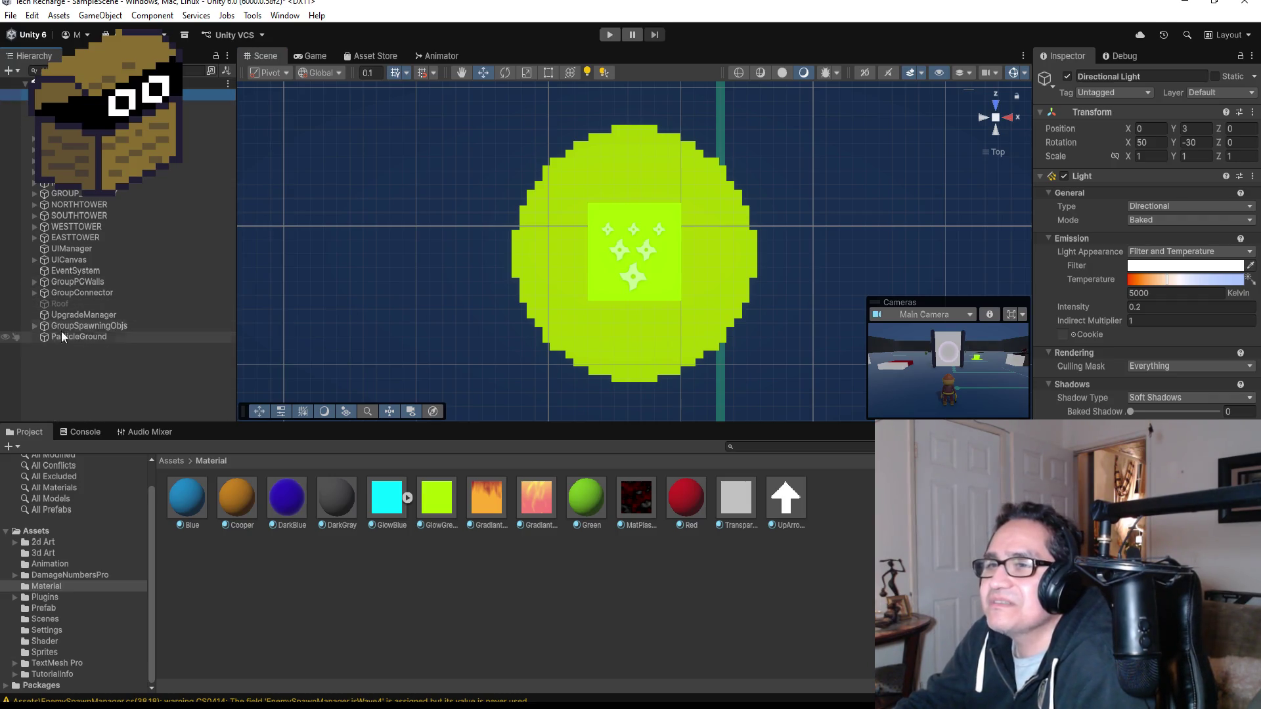
{"action": "left_click", "coordinate": [75, 314]}
{"action": "left_click", "coordinate": [67, 338]}
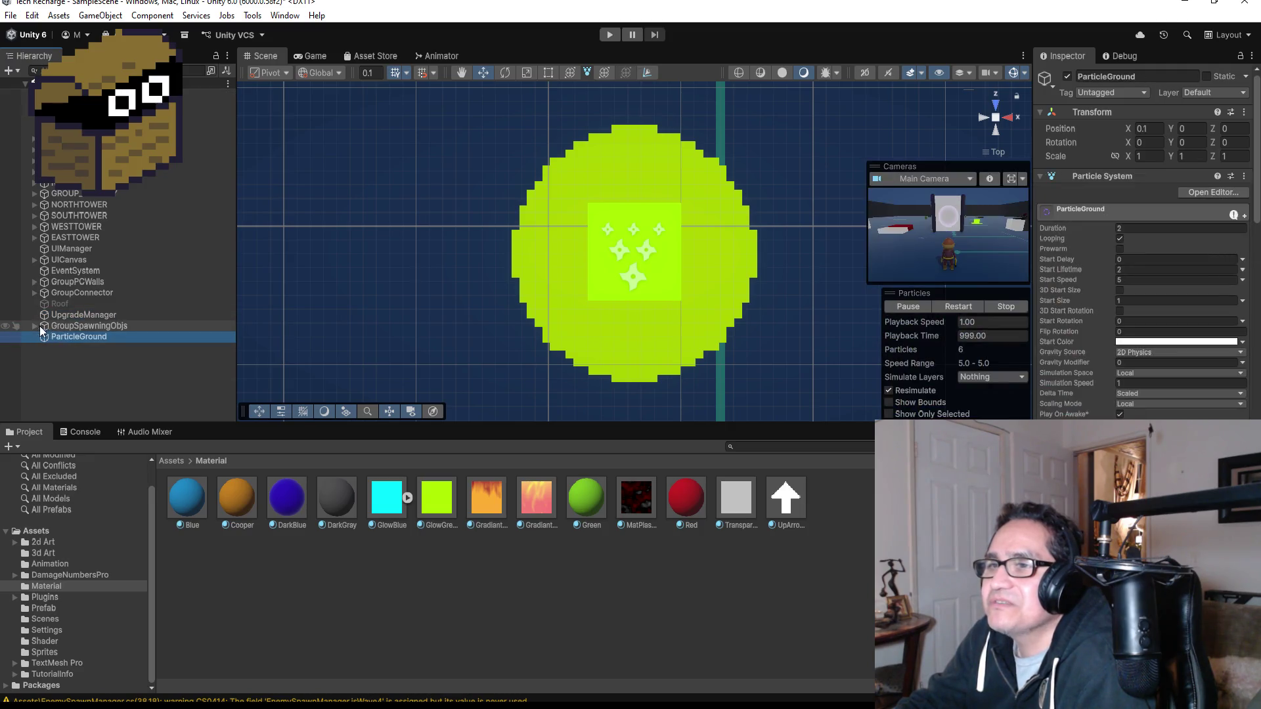
{"action": "left_click", "coordinate": [34, 325]}
{"action": "left_click", "coordinate": [60, 337]}
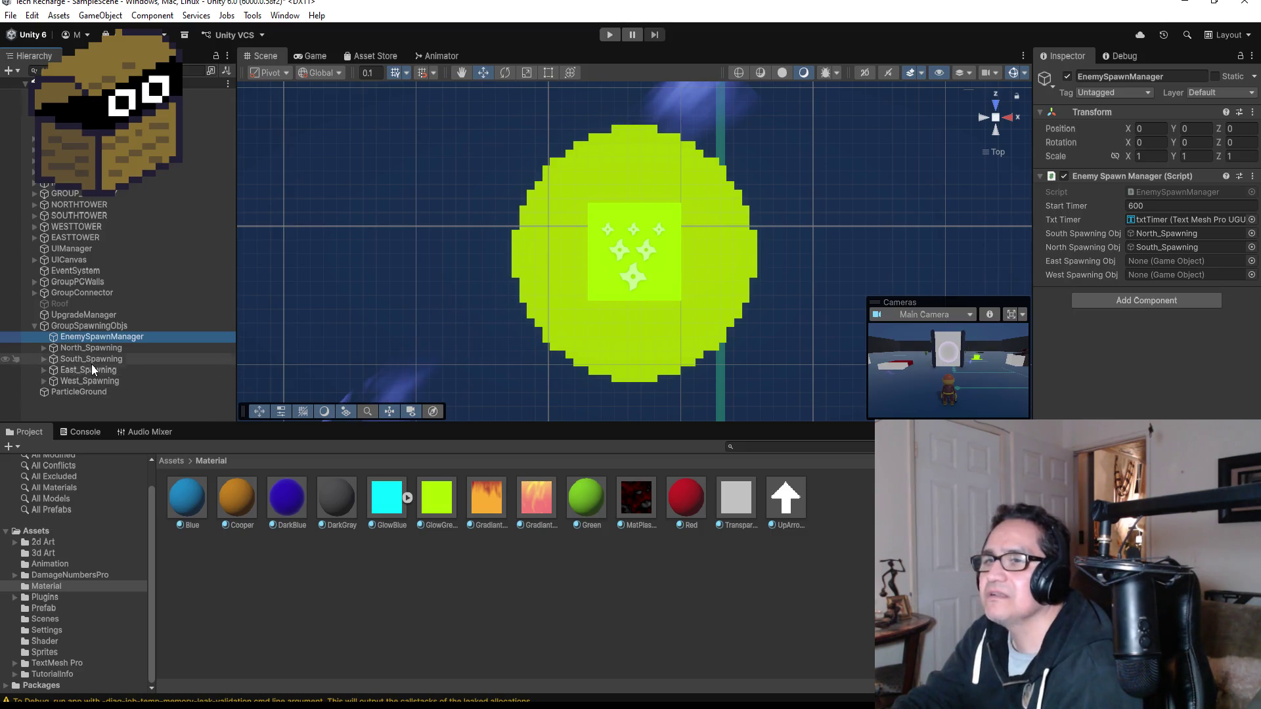
{"action": "left_click_drag", "start_coordinate": [92, 370], "coordinate": [1047, 308]}
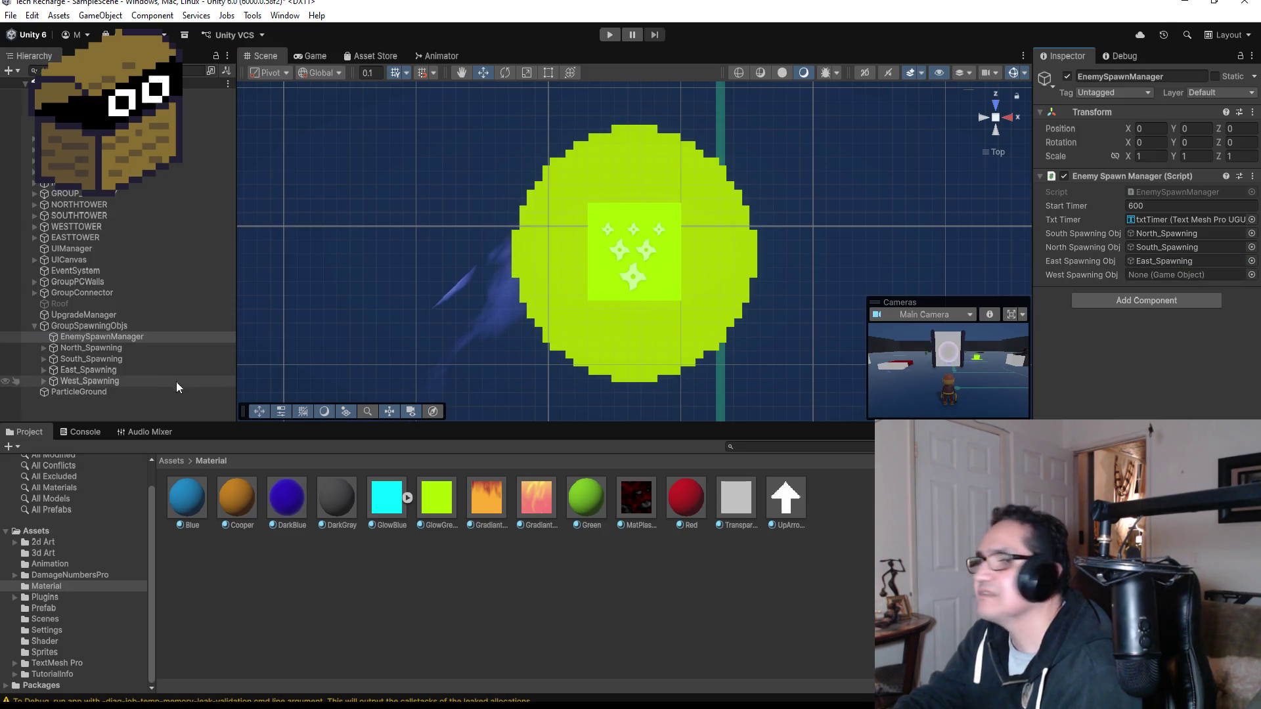
{"action": "left_click_drag", "start_coordinate": [883, 347], "coordinate": [1157, 274]}
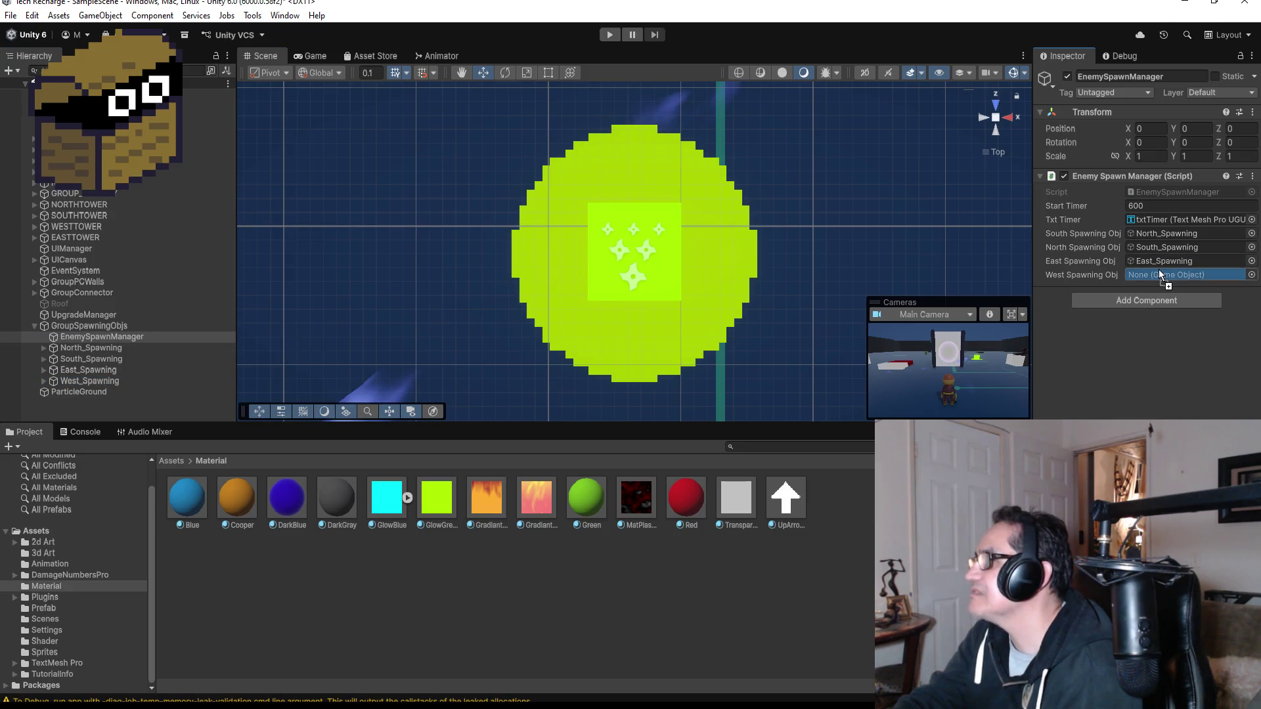
- Deactivate the South, East and West spawners and start play mode
{"action": "left_click", "coordinate": [103, 349]}
{"action": "left_click", "coordinate": [88, 360]}
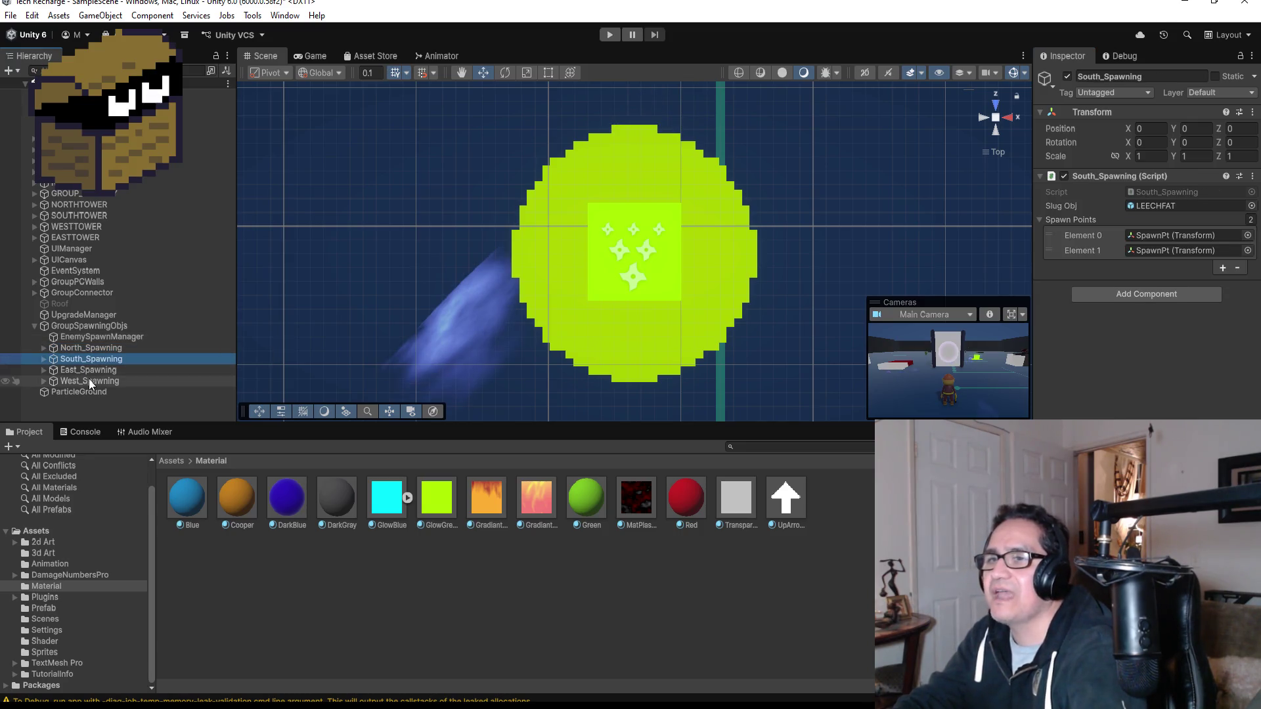
{"action": "left_click", "coordinate": [89, 383], "text": "shift"}
{"action": "left_click", "coordinate": [1066, 75]}
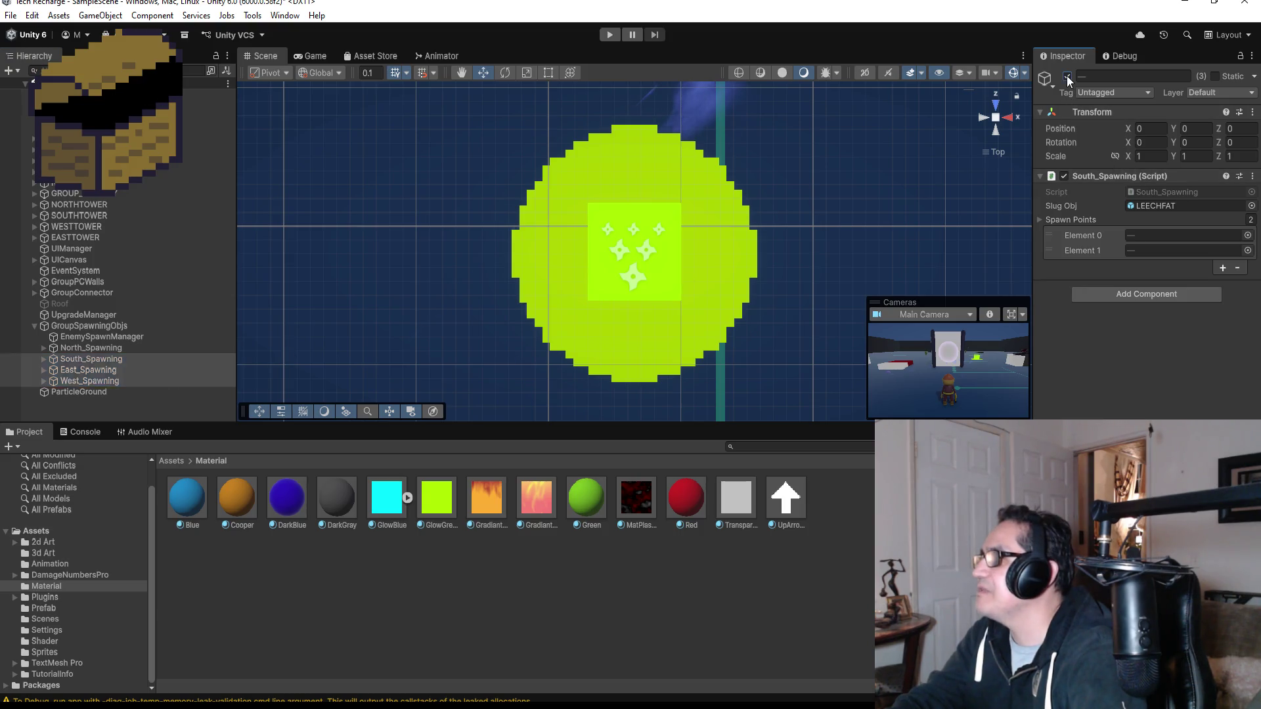
{"action": "left_click", "coordinate": [610, 34]}
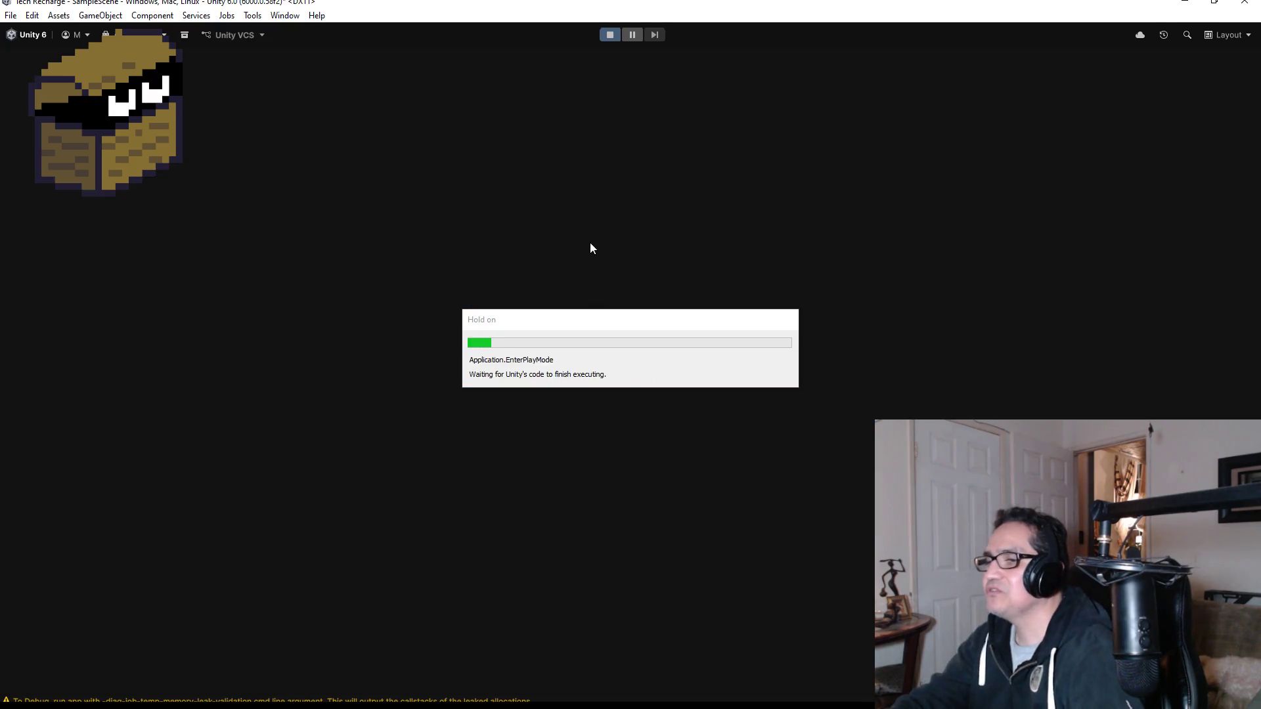
- Move around the red box, turning to shoot the first approaching enemies
{"action": "key", "text": "w"}
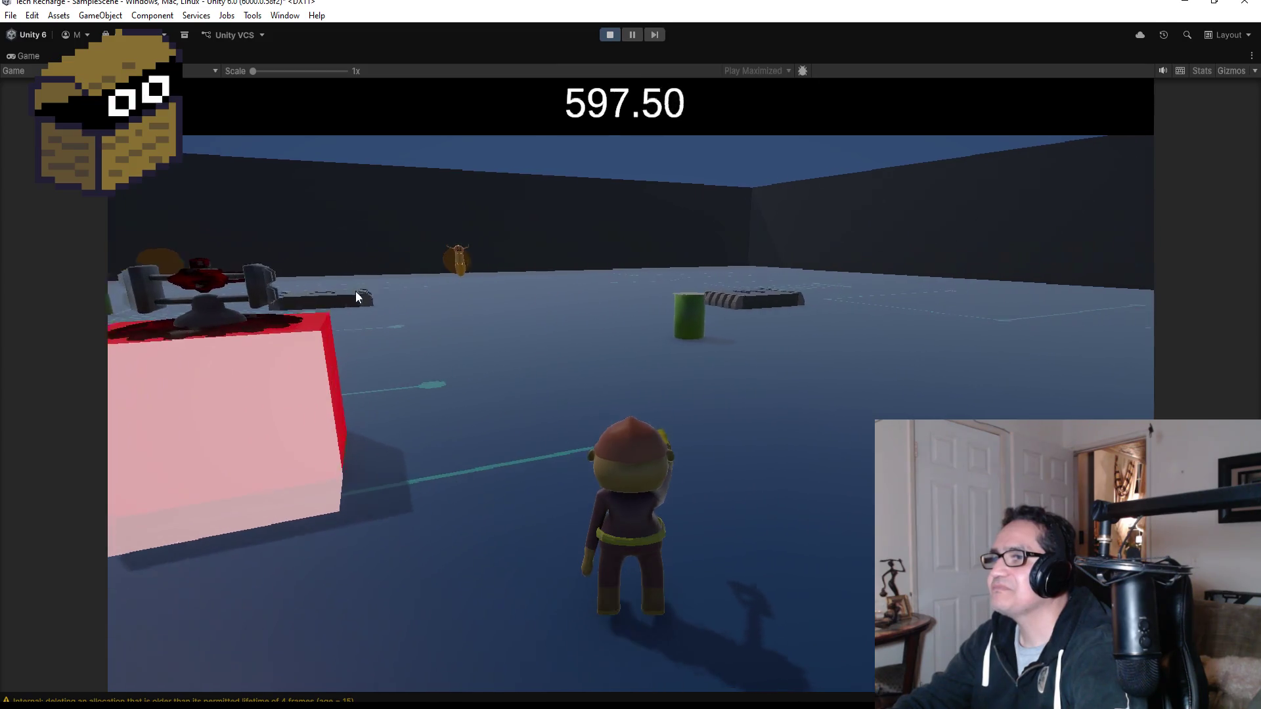
{"action": "key", "text": "a"}
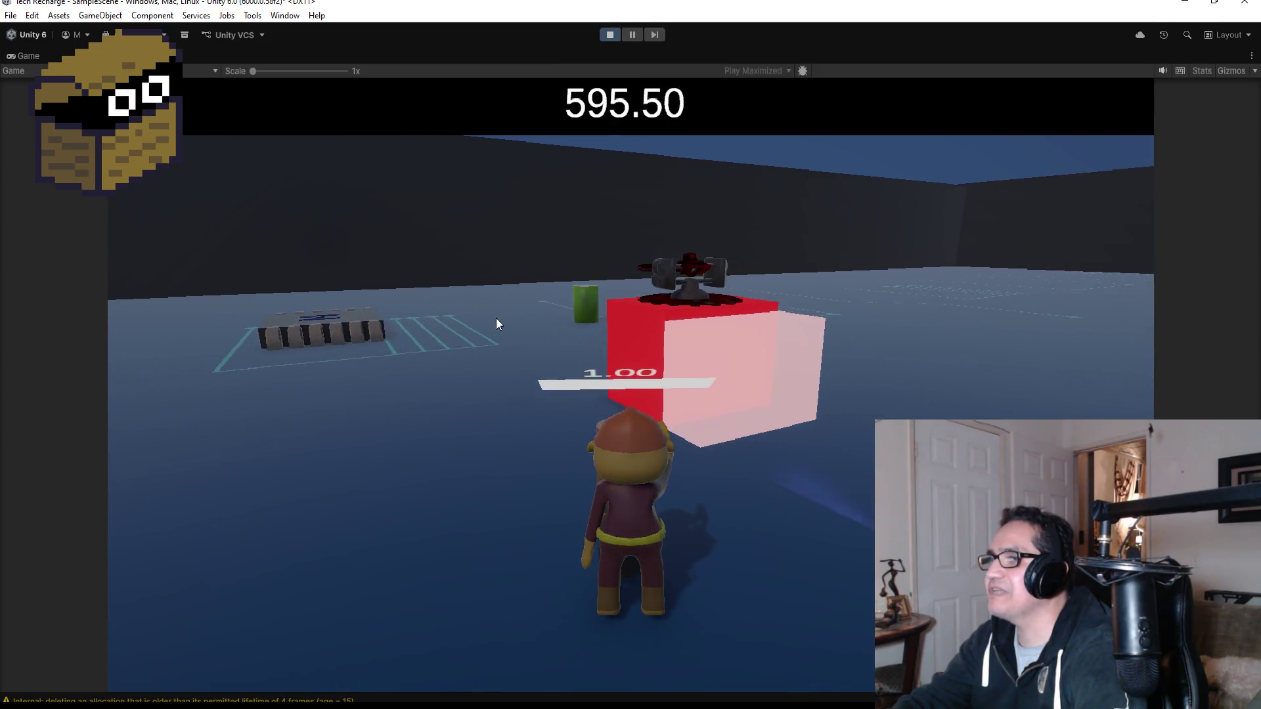
{"action": "key", "text": "a"}
{"action": "key", "text": "w"}
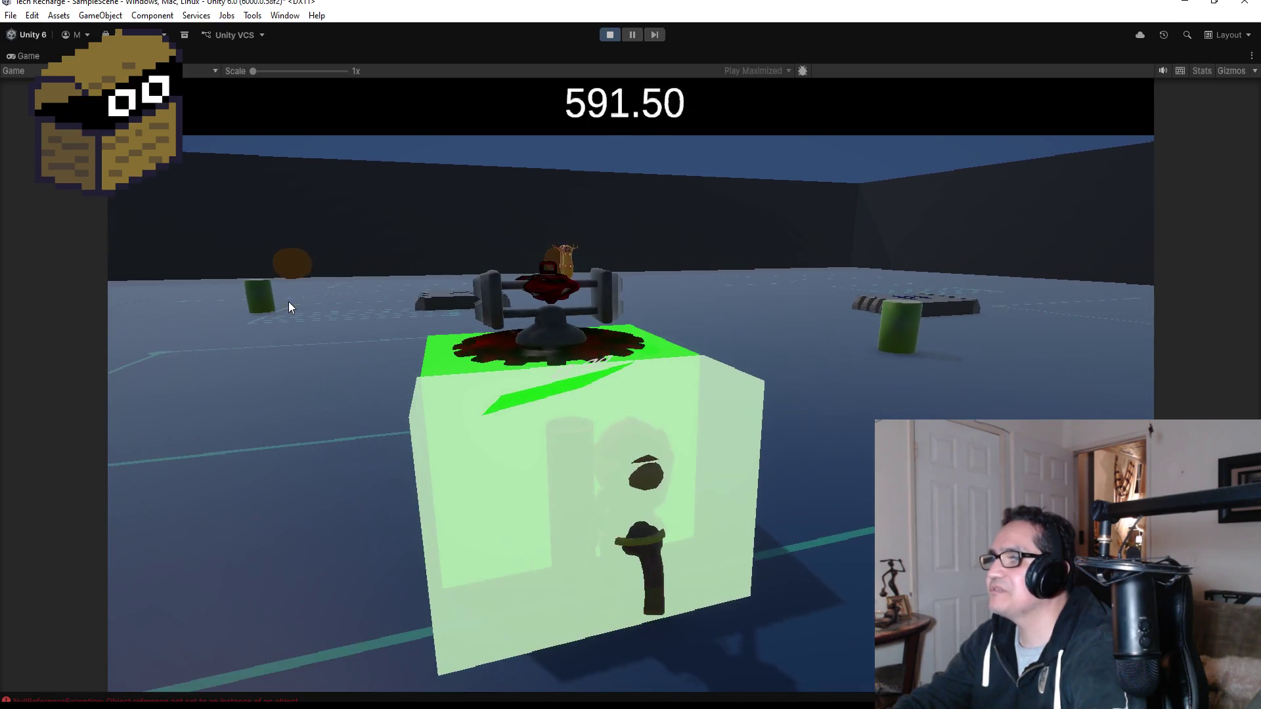
{"action": "key", "text": "s"}
{"action": "key", "text": "d"}
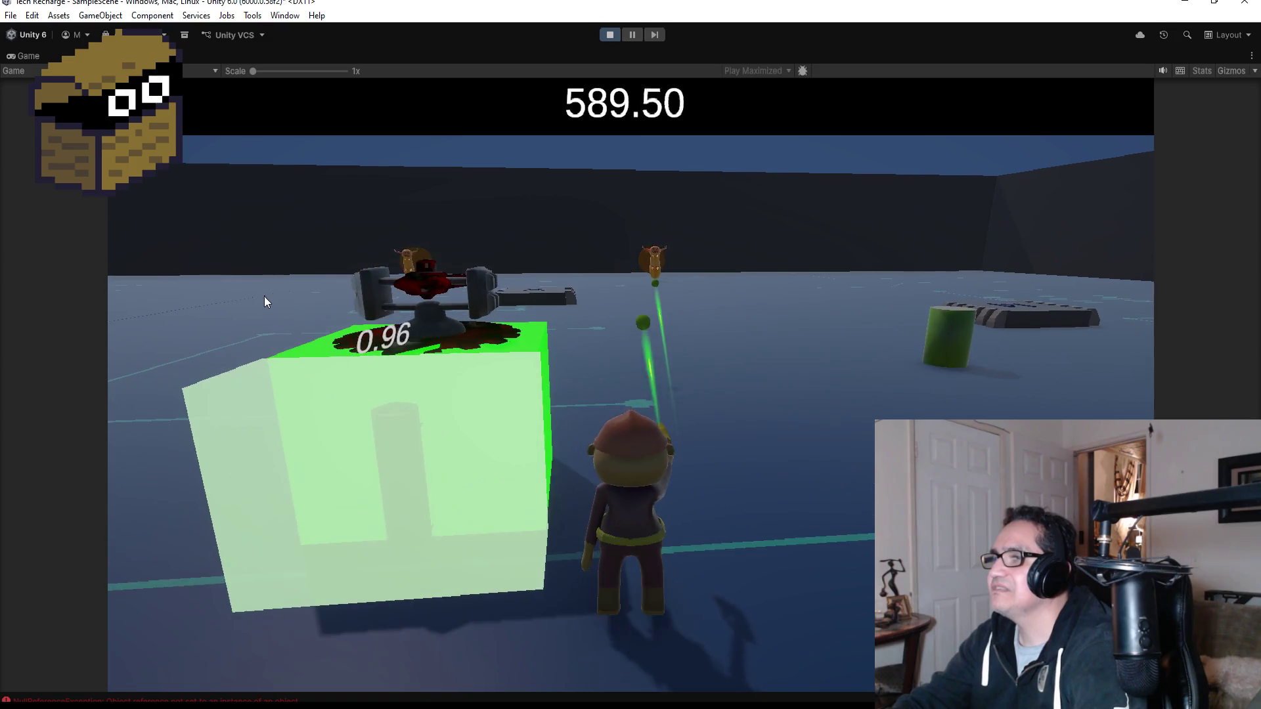
{"action": "key", "text": "w"}
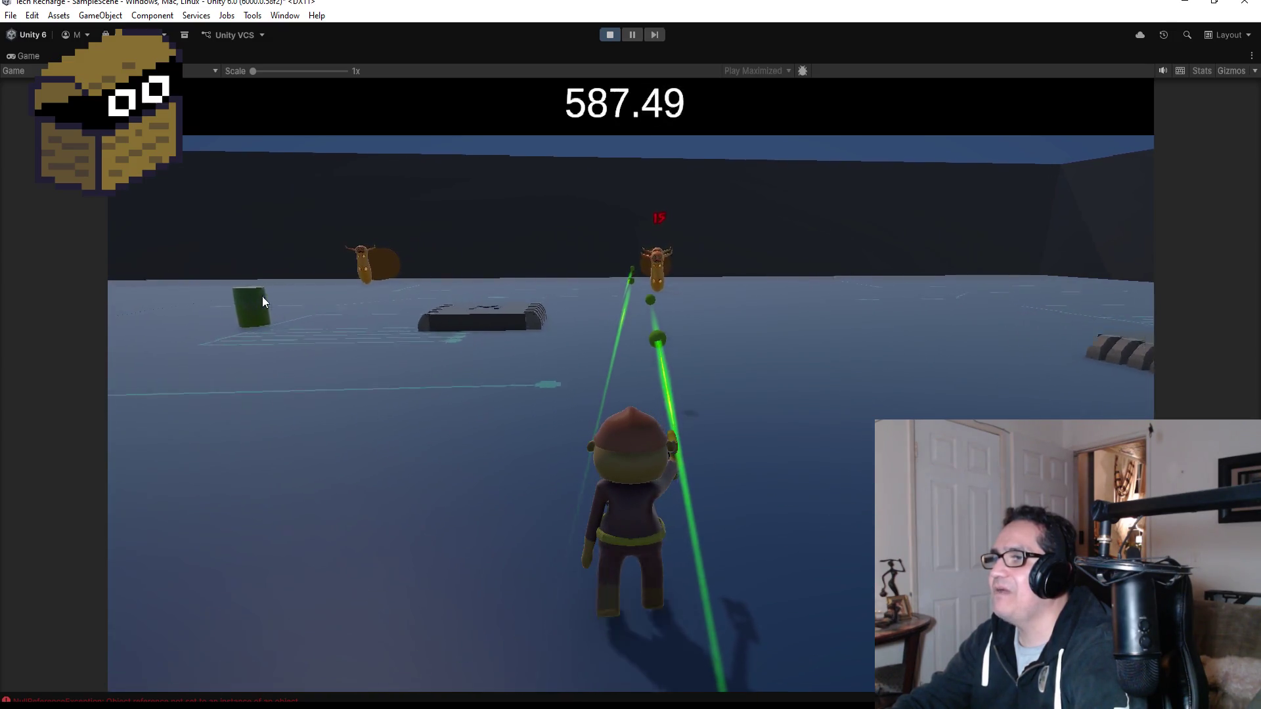
{"action": "key", "text": "d"}
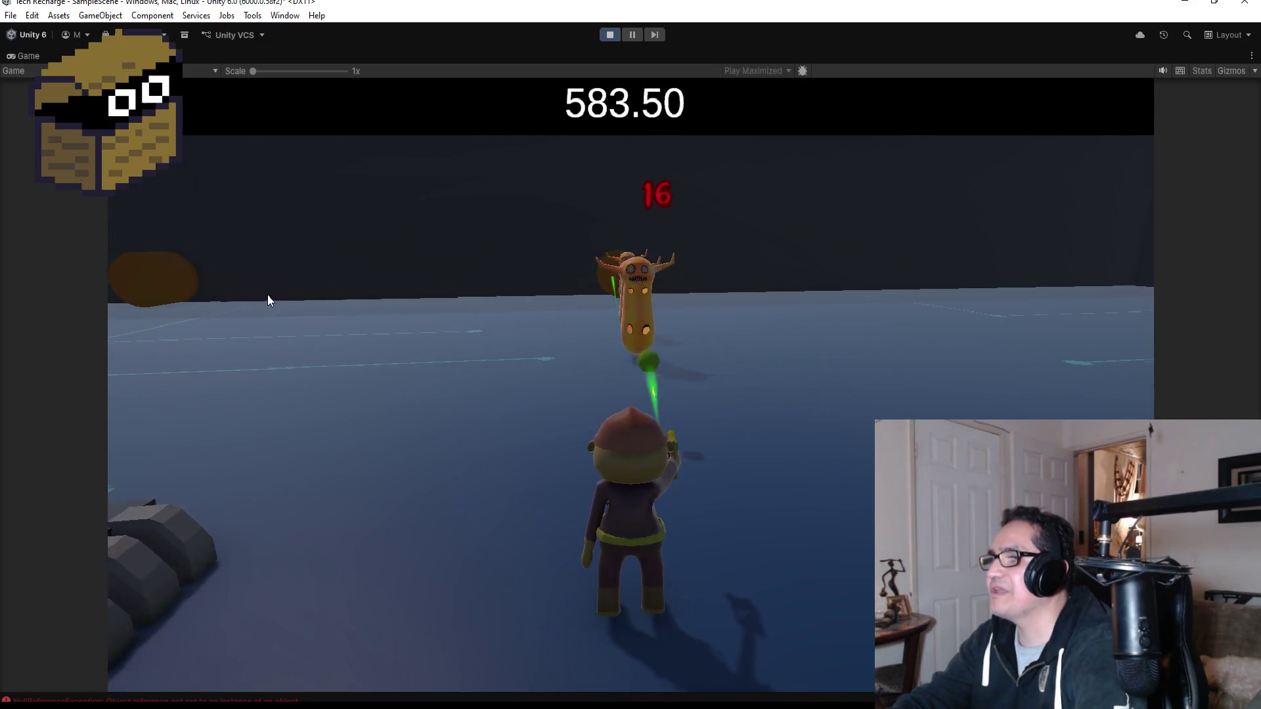
{"action": "key", "text": "d"}
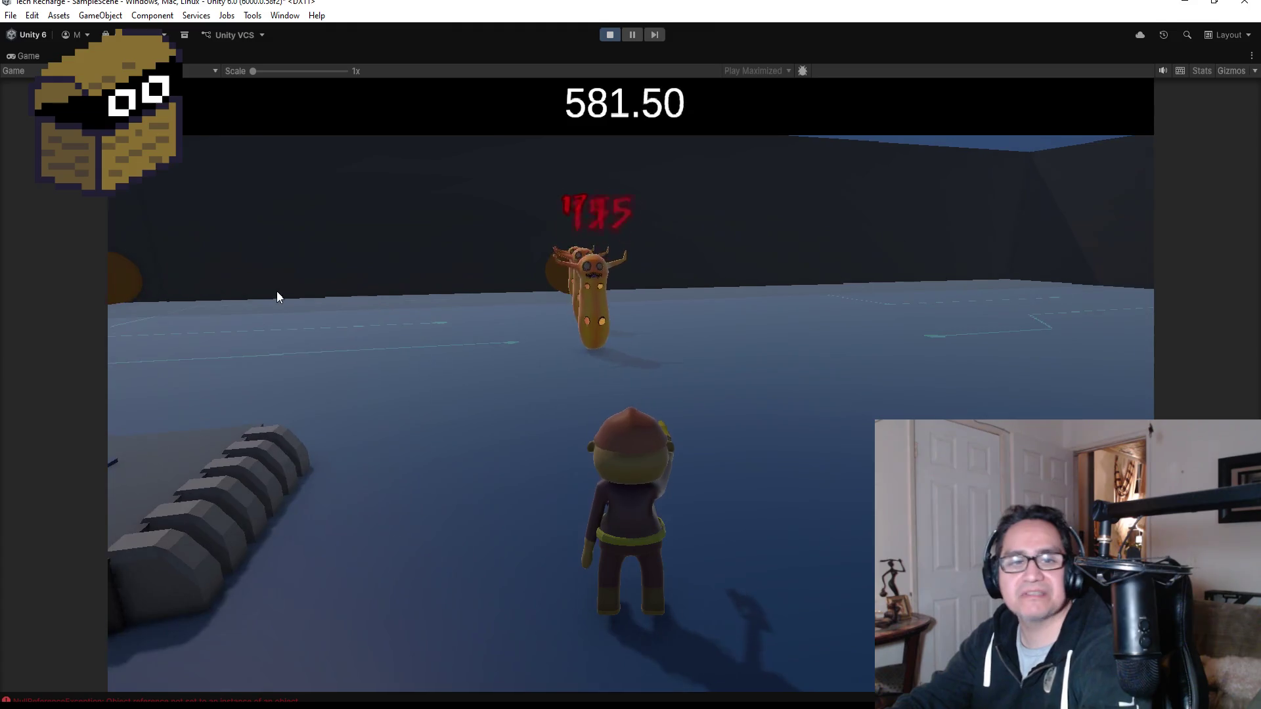
{"action": "key", "text": "a"}
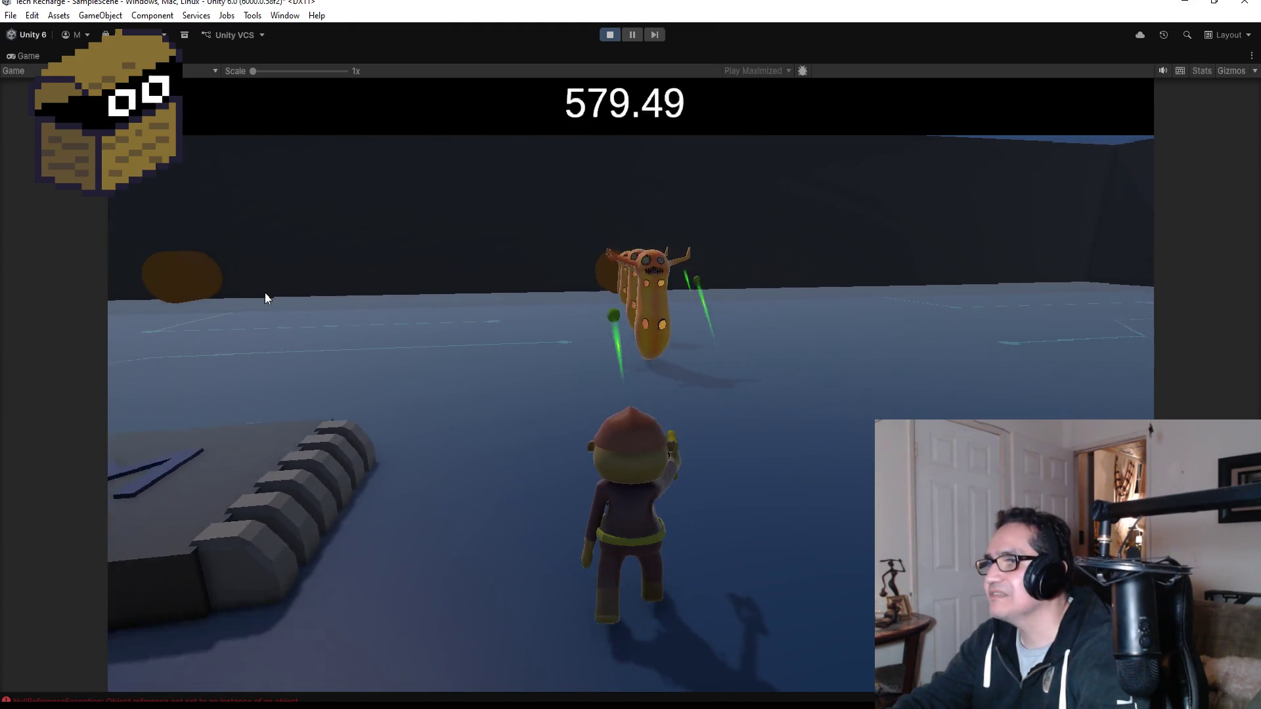
{"action": "key", "text": "a"}
{"action": "key", "text": "d"}
{"action": "key", "text": "w"}
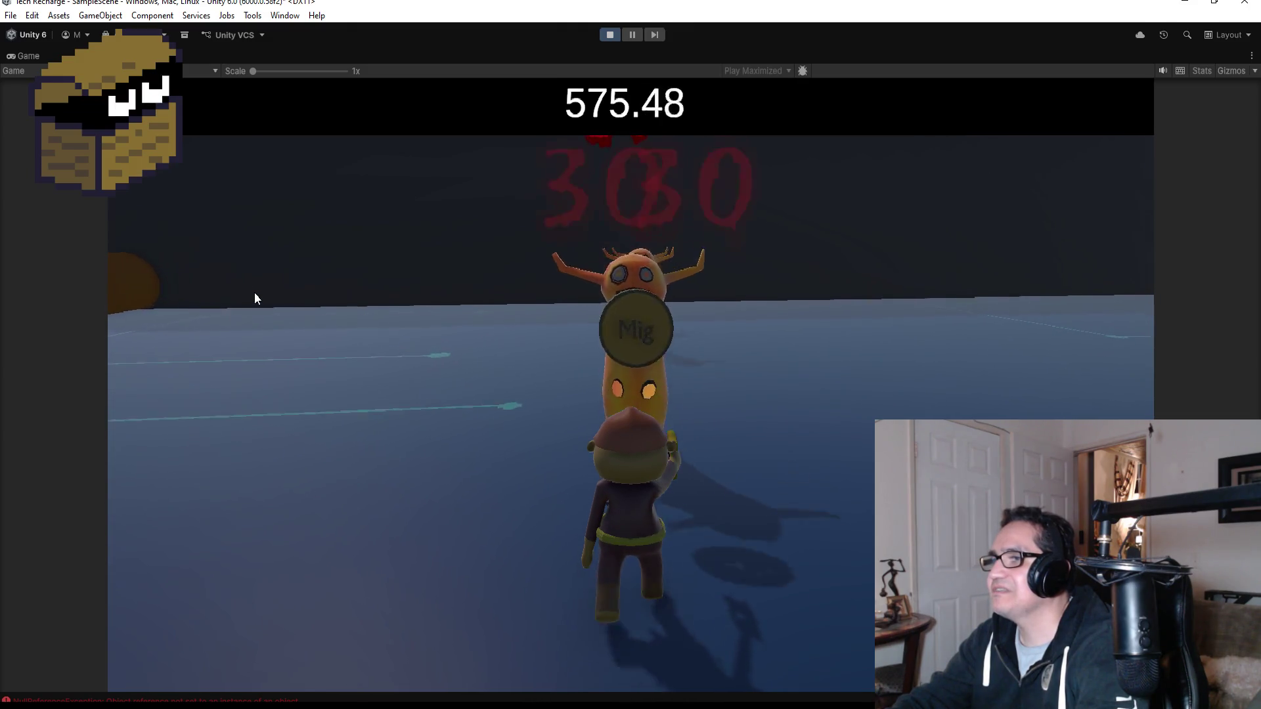
{"action": "key", "text": "a"}
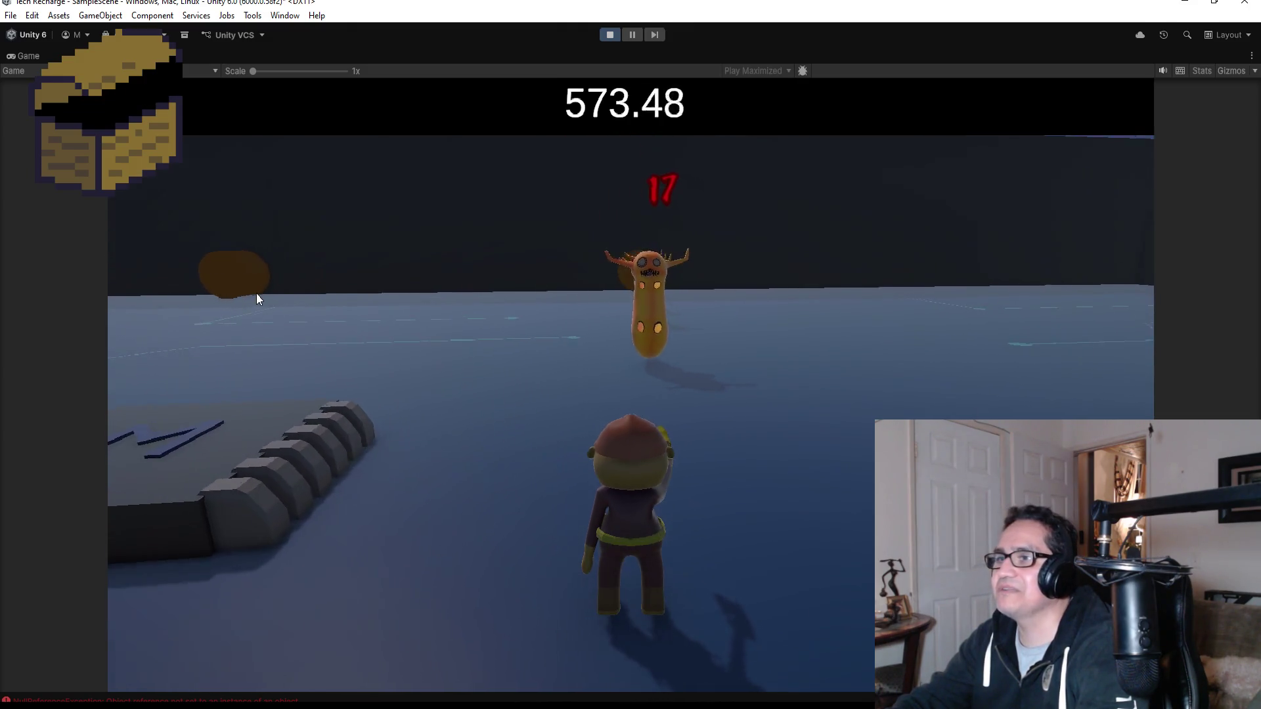
{"action": "key", "text": "d"}
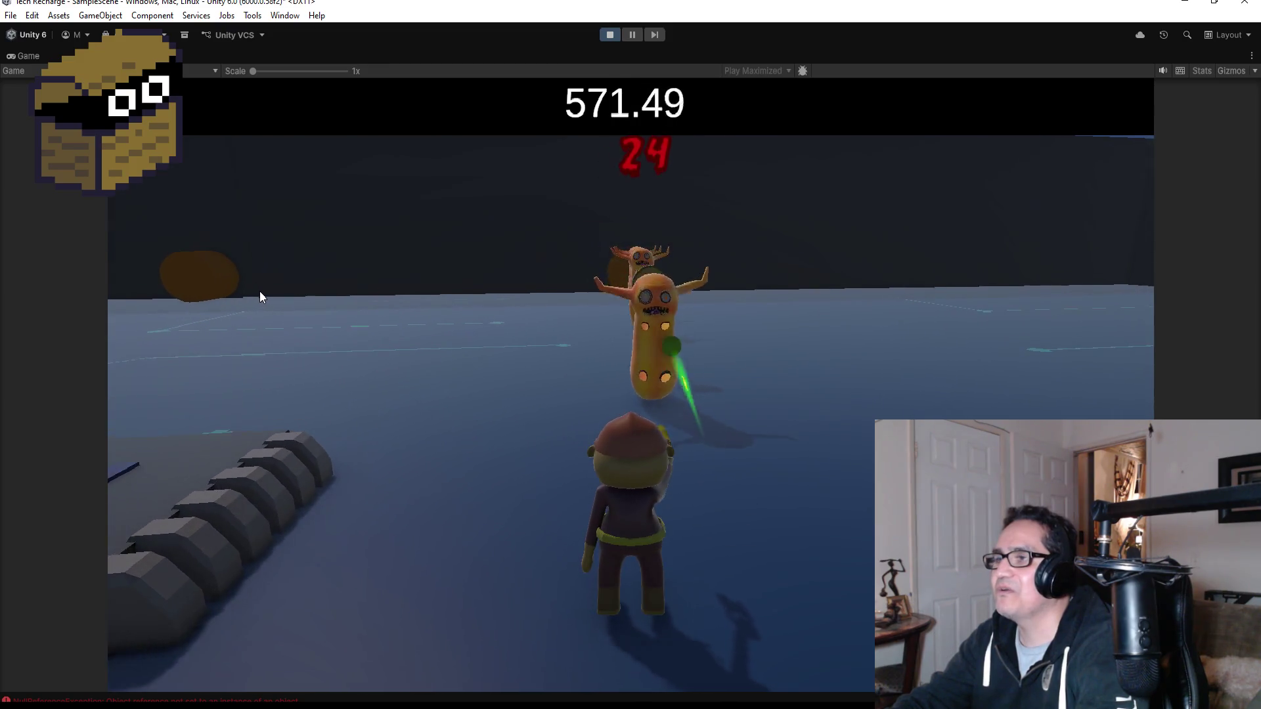
{"action": "key", "text": "w"}
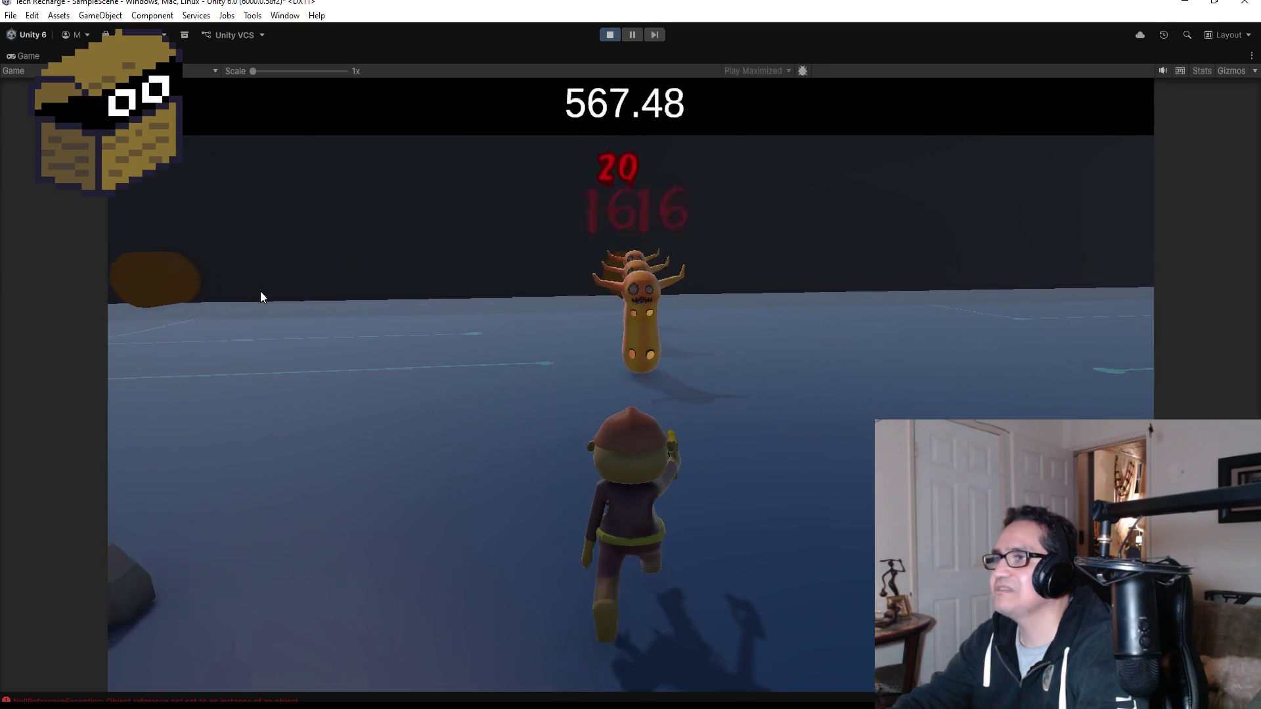
- Fight the slug wave around the green box and cylinder as the countdown passes 540
{"action": "key", "text": "a"}
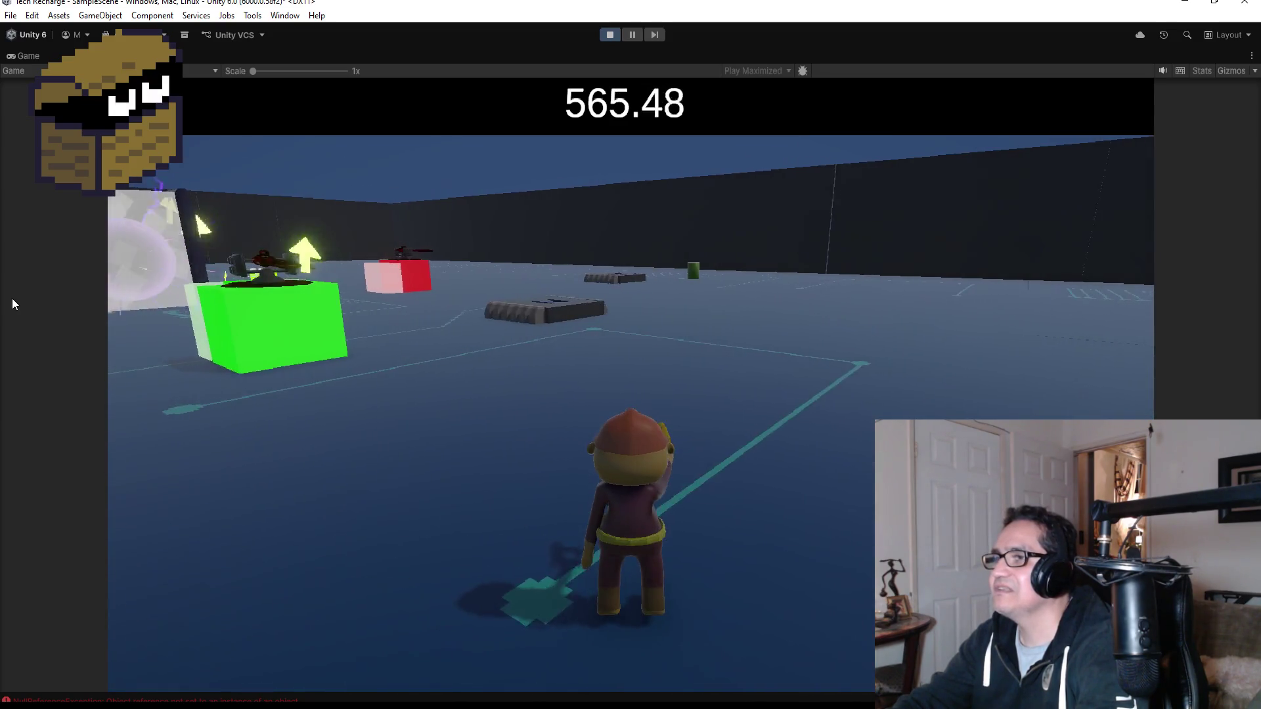
{"action": "key", "text": "d"}
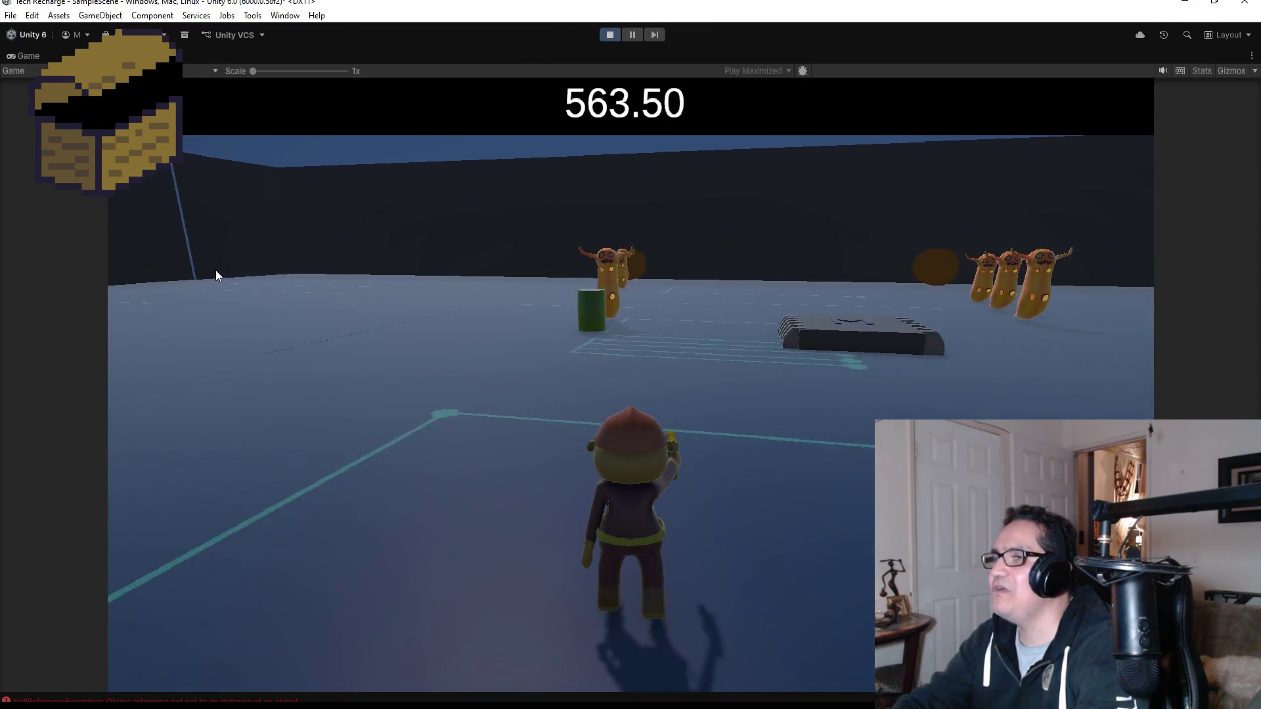
{"action": "key", "text": "w"}
{"action": "key", "text": "d"}
{"action": "key", "text": "w"}
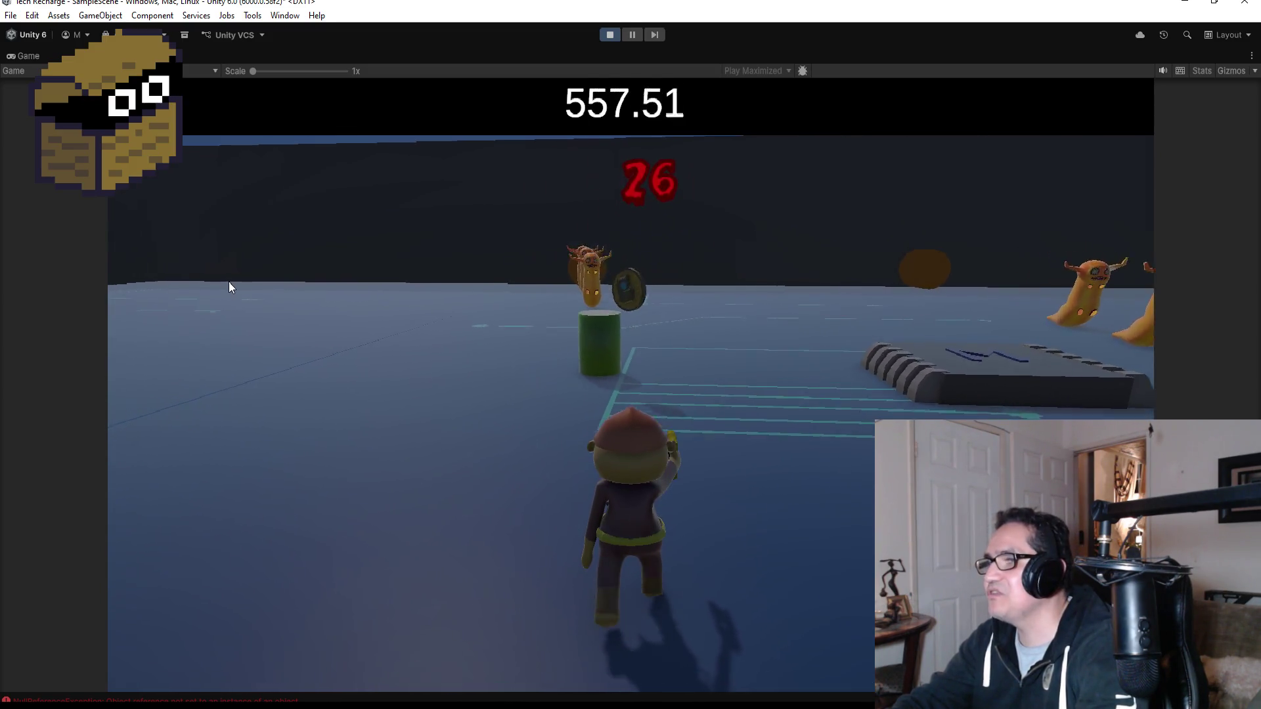
{"action": "key", "text": "w"}
{"action": "key", "text": "s"}
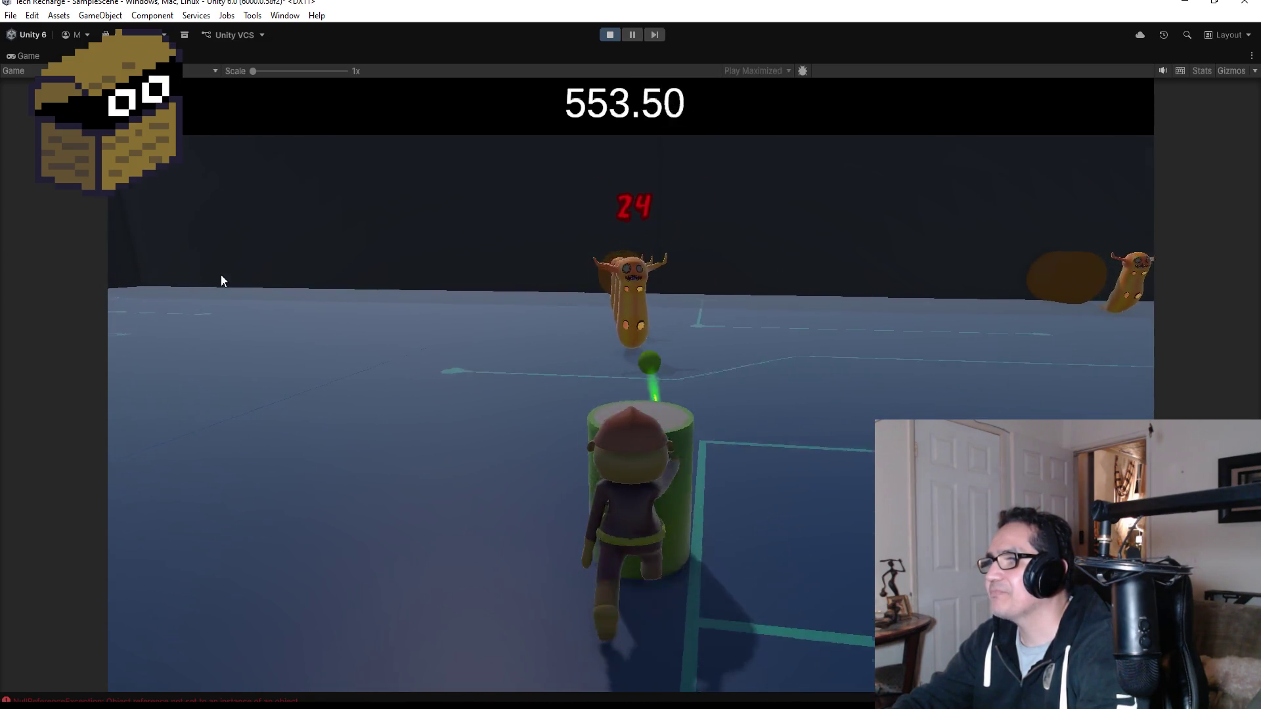
{"action": "key", "text": "w"}
{"action": "key", "text": "s"}
{"action": "key", "text": "w"}
{"action": "key", "text": "w"}
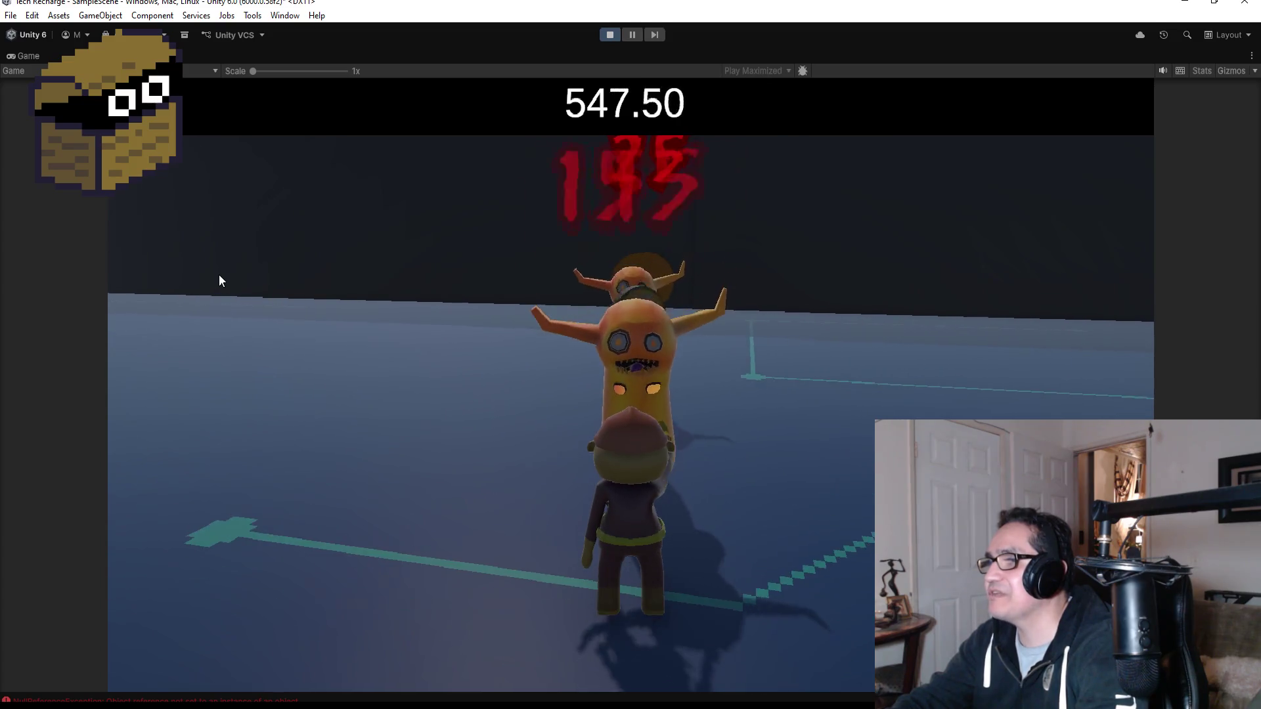
{"action": "key", "text": "s"}
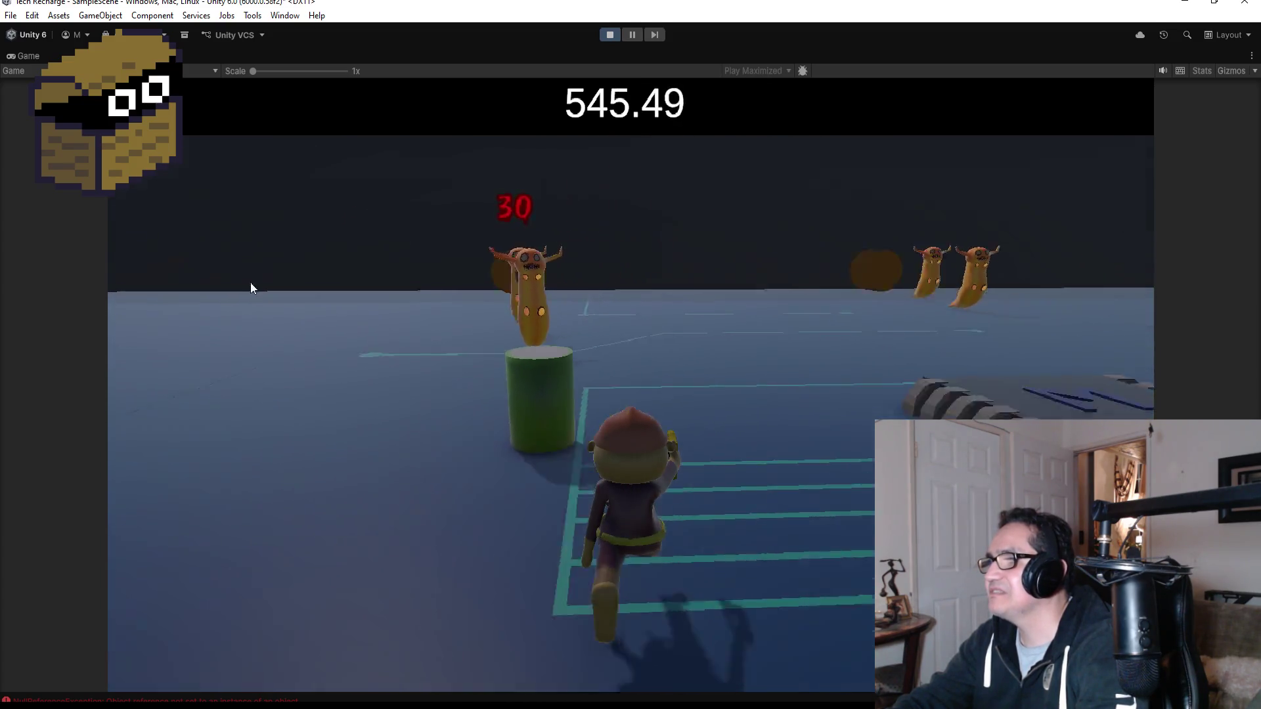
{"action": "key", "text": "a"}
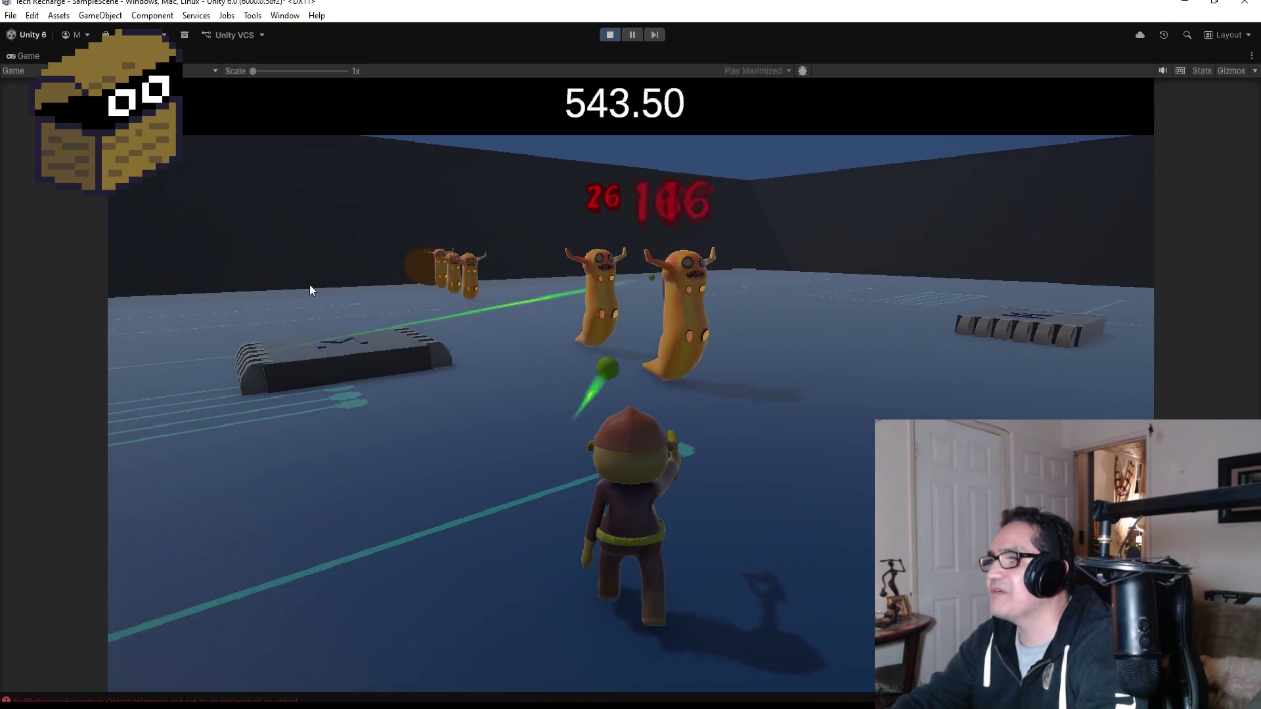
{"action": "key", "text": "a"}
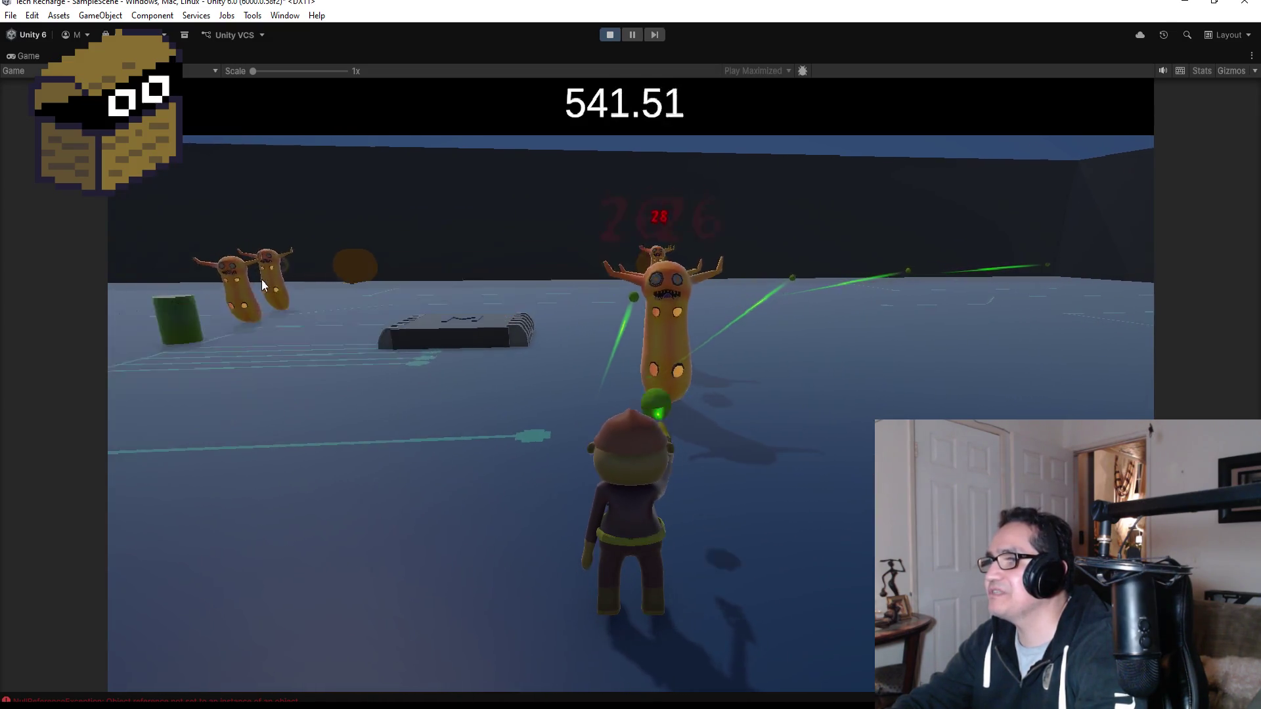
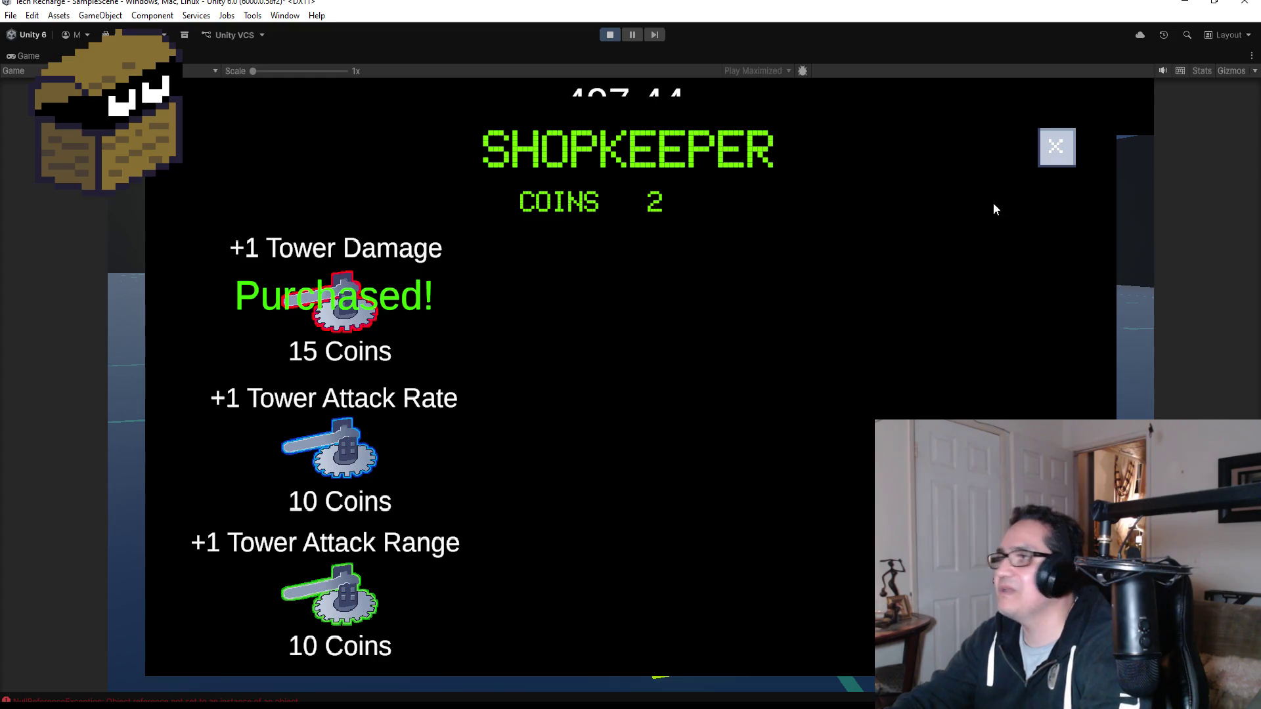
- Close the Shopkeeper panel, play briefly, then stop Play mode
{"action": "left_click", "coordinate": [1052, 160]}
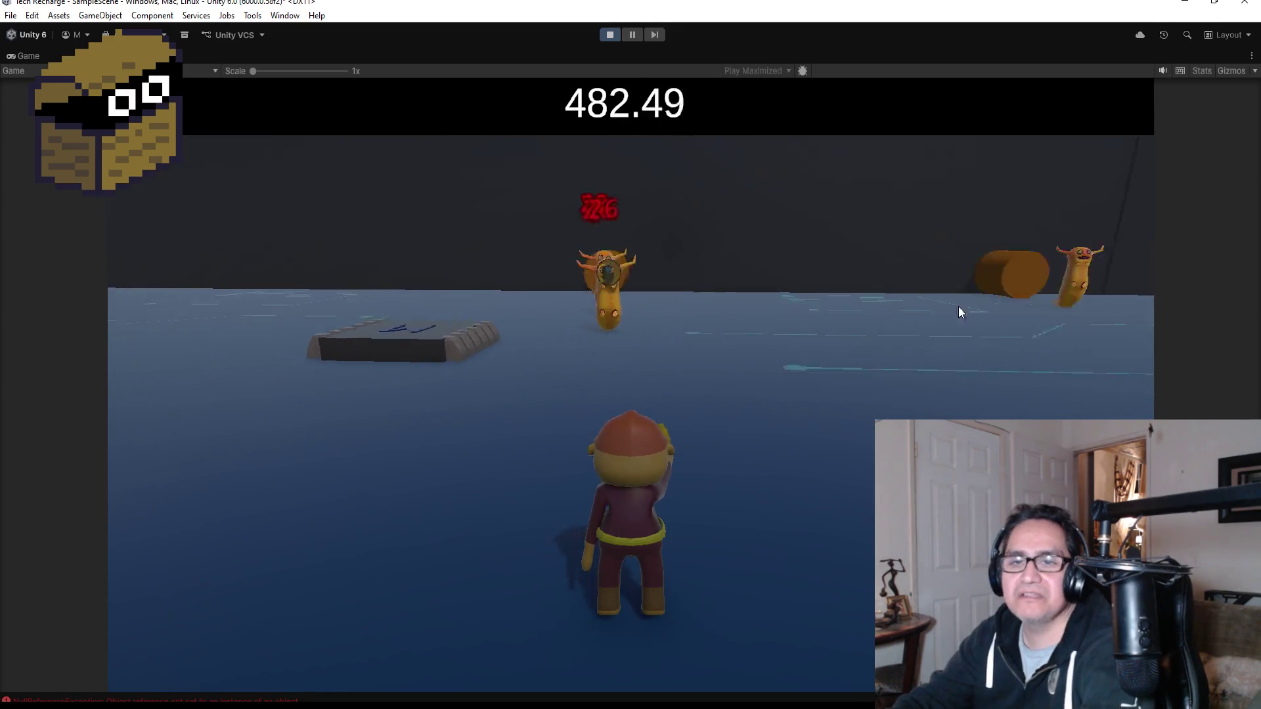
{"action": "left_click", "coordinate": [614, 36]}
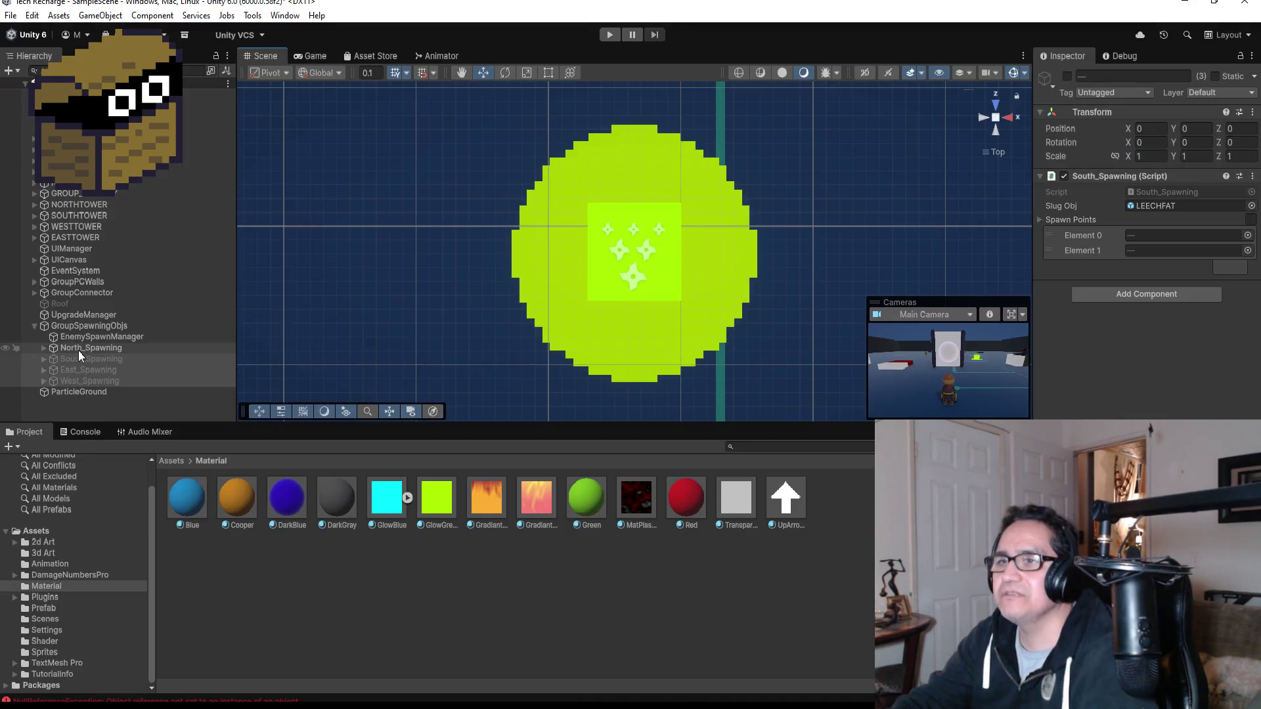
- Expand GROUP_ and frame the BATERRY battery close up from a low side angle
{"action": "double_click", "coordinate": [100, 339]}
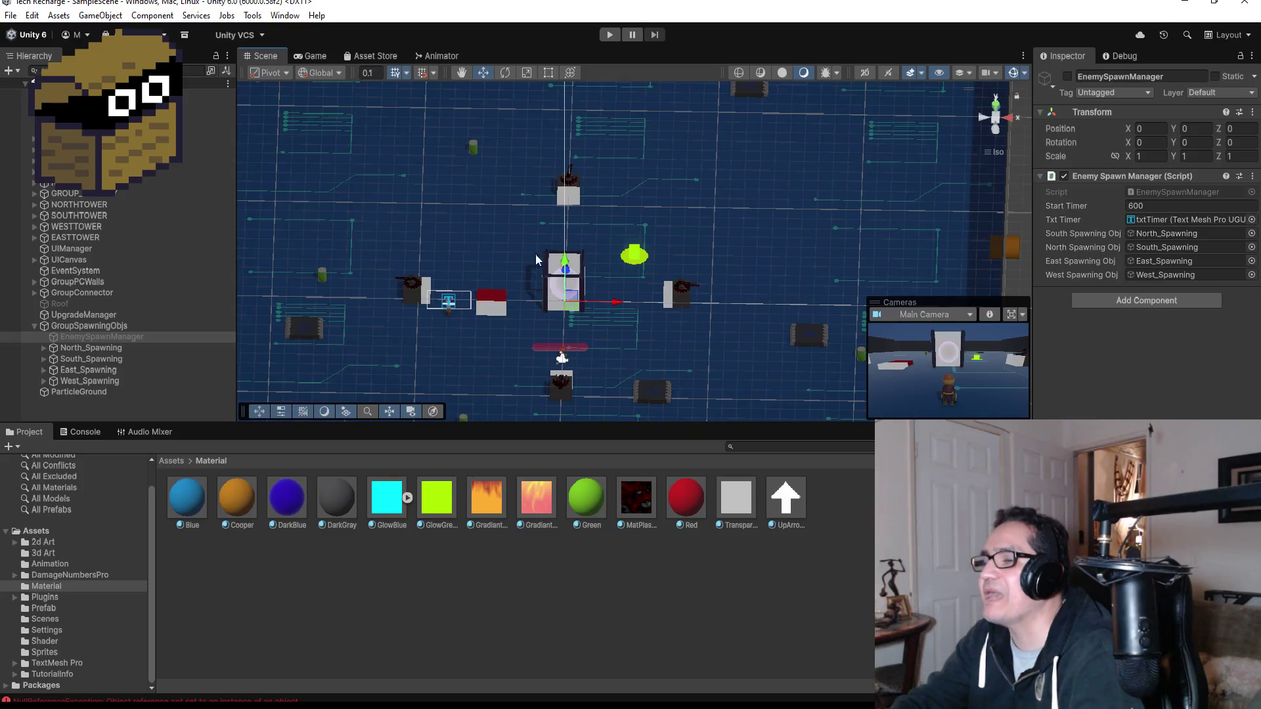
{"action": "scroll", "coordinate": [496, 301], "scroll_direction": "up", "scroll_amount": 3}
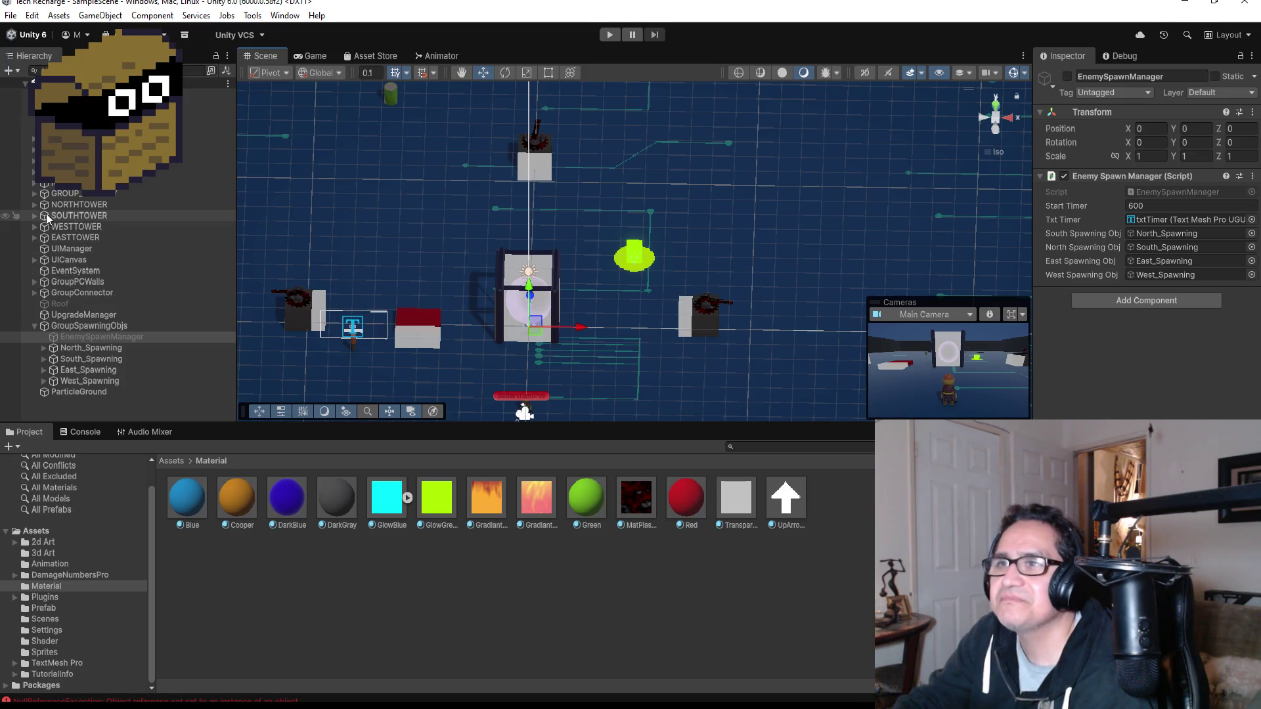
{"action": "left_click", "coordinate": [34, 194]}
{"action": "left_click", "coordinate": [72, 205]}
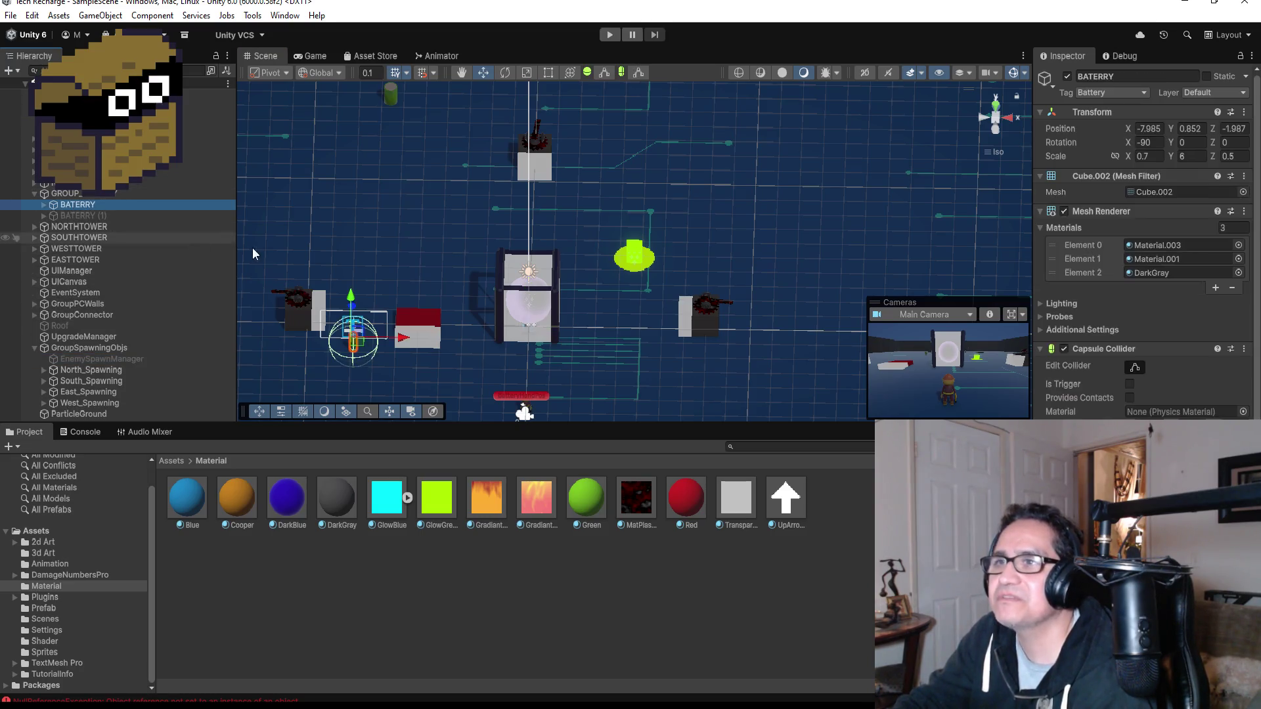
{"action": "double_click", "coordinate": [102, 205]}
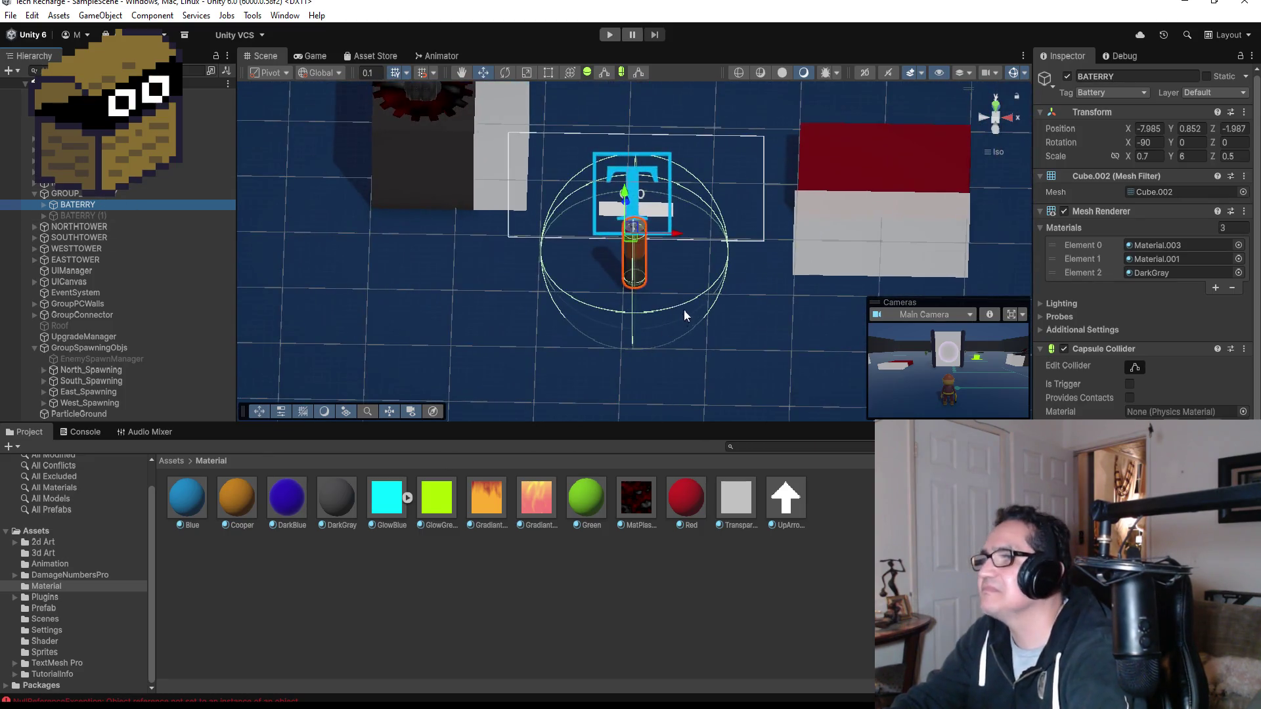
{"action": "scroll", "coordinate": [690, 299], "scroll_direction": "up", "scroll_amount": 5}
{"action": "left_click_drag", "start_coordinate": [719, 310], "coordinate": [704, 206]}
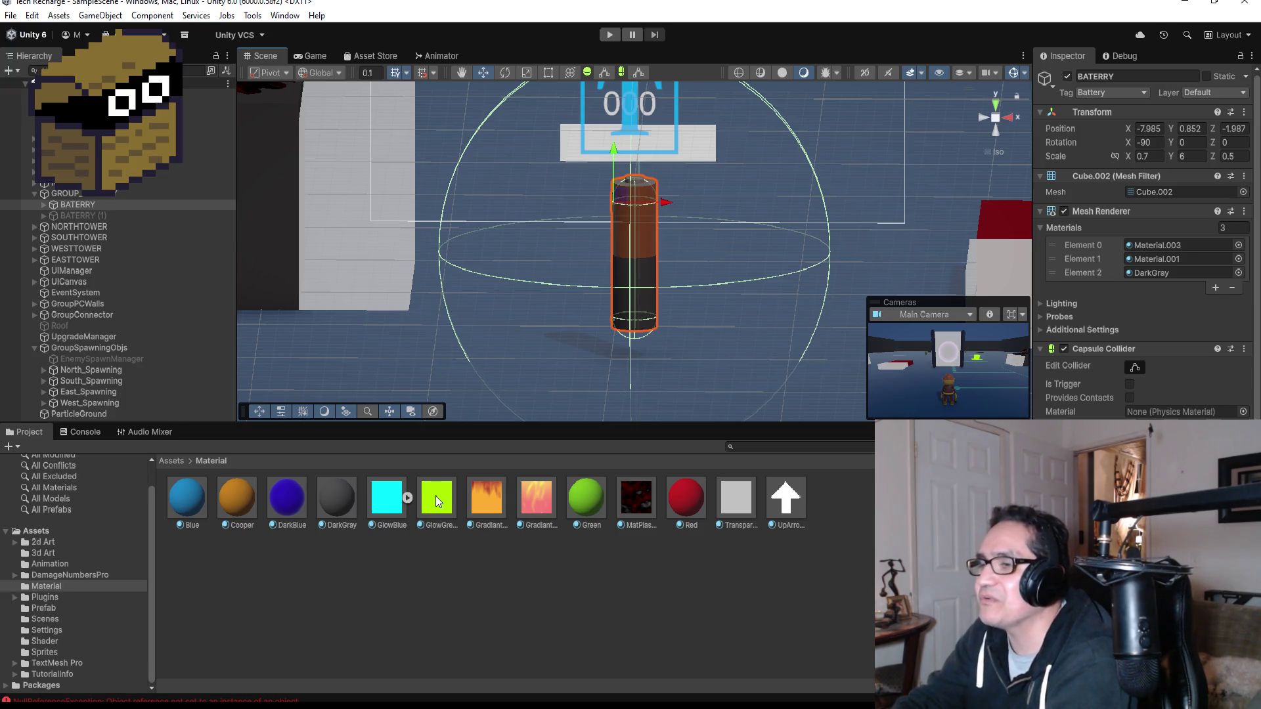
- Create a material named OrangeGlow in the Assets/Material folder
{"action": "right_click", "coordinate": [498, 573]}
{"action": "mouse_move", "coordinate": [564, 191]}
{"action": "left_click", "coordinate": [739, 195]}
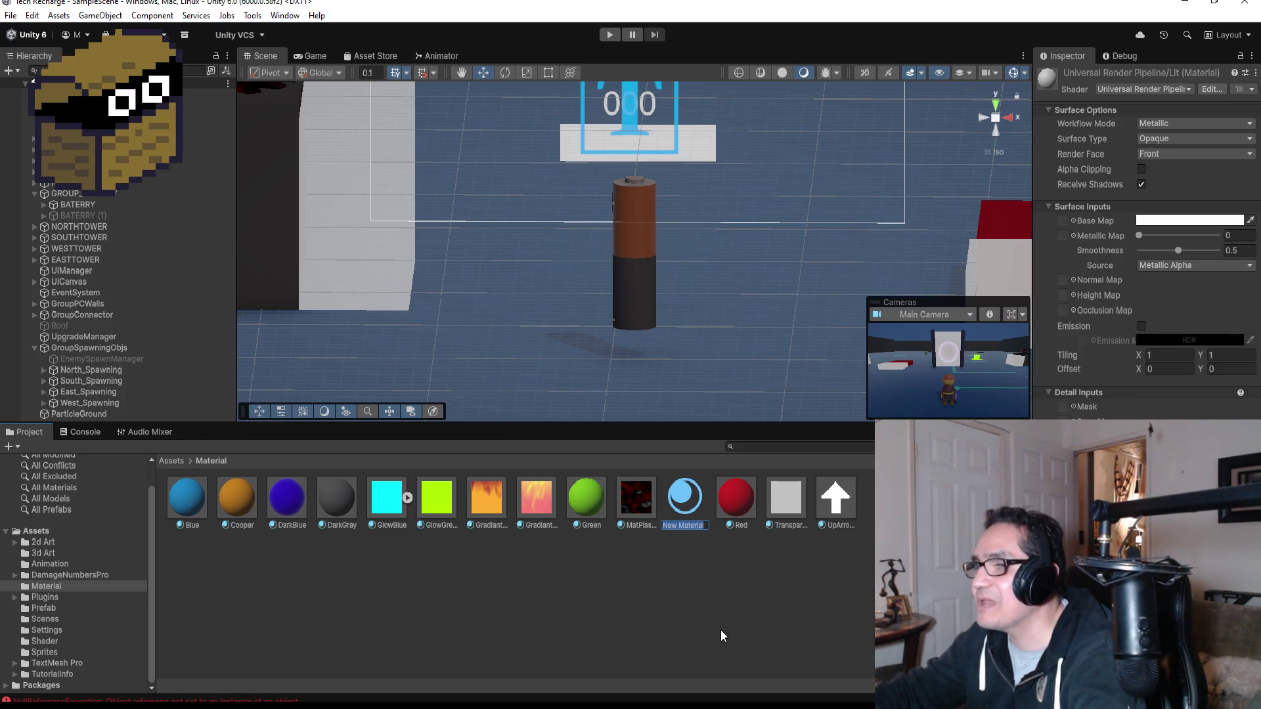
{"action": "type", "text": "O"}
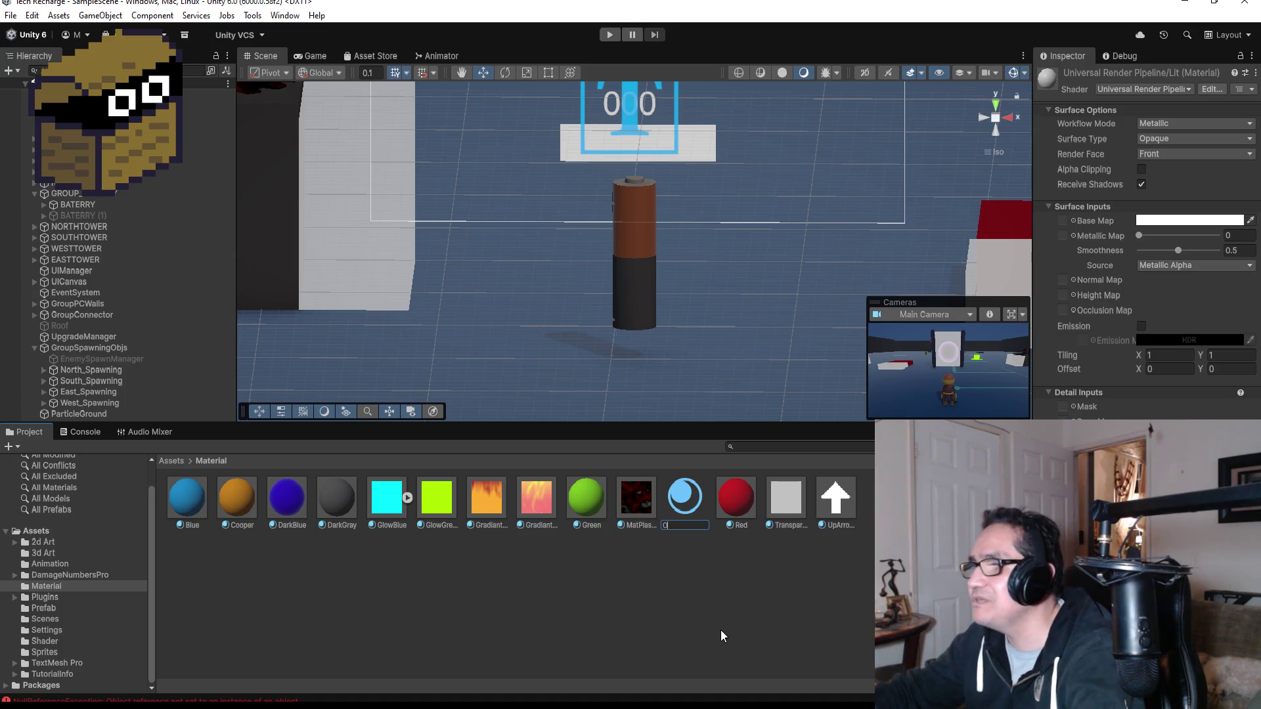
{"action": "type", "text": "rangeGlow"}
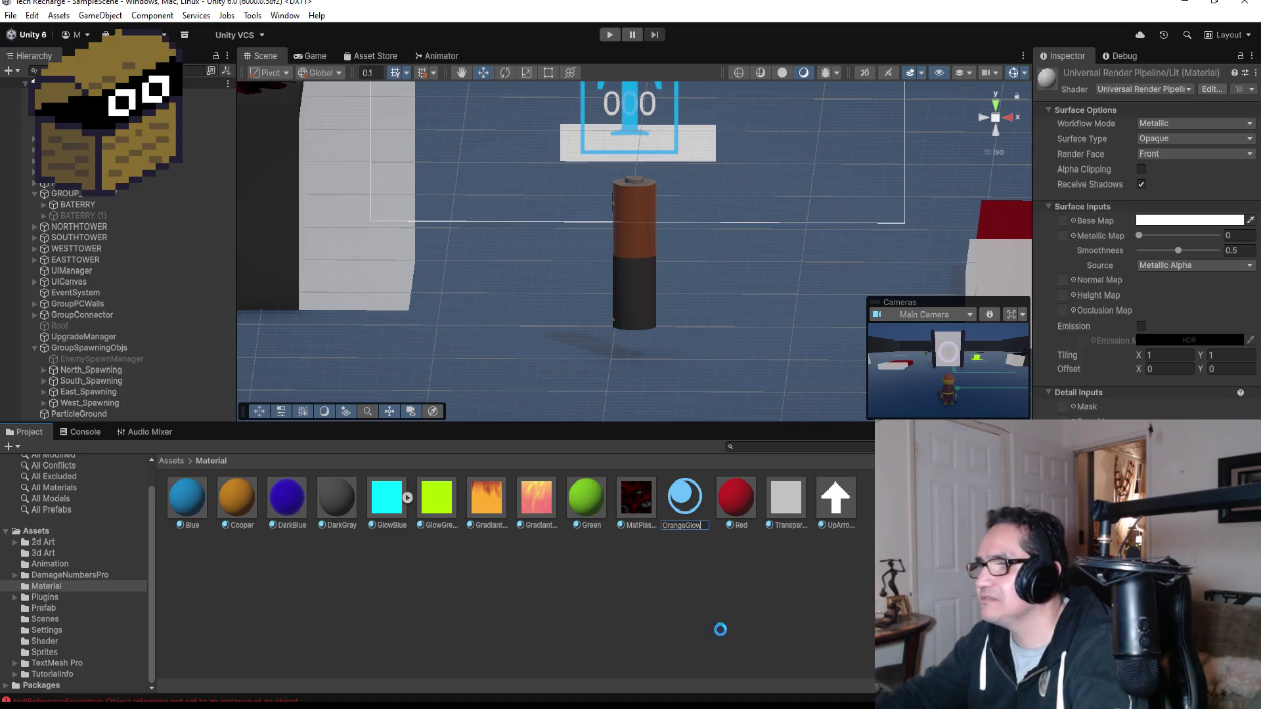
{"action": "key", "text": "Return"}
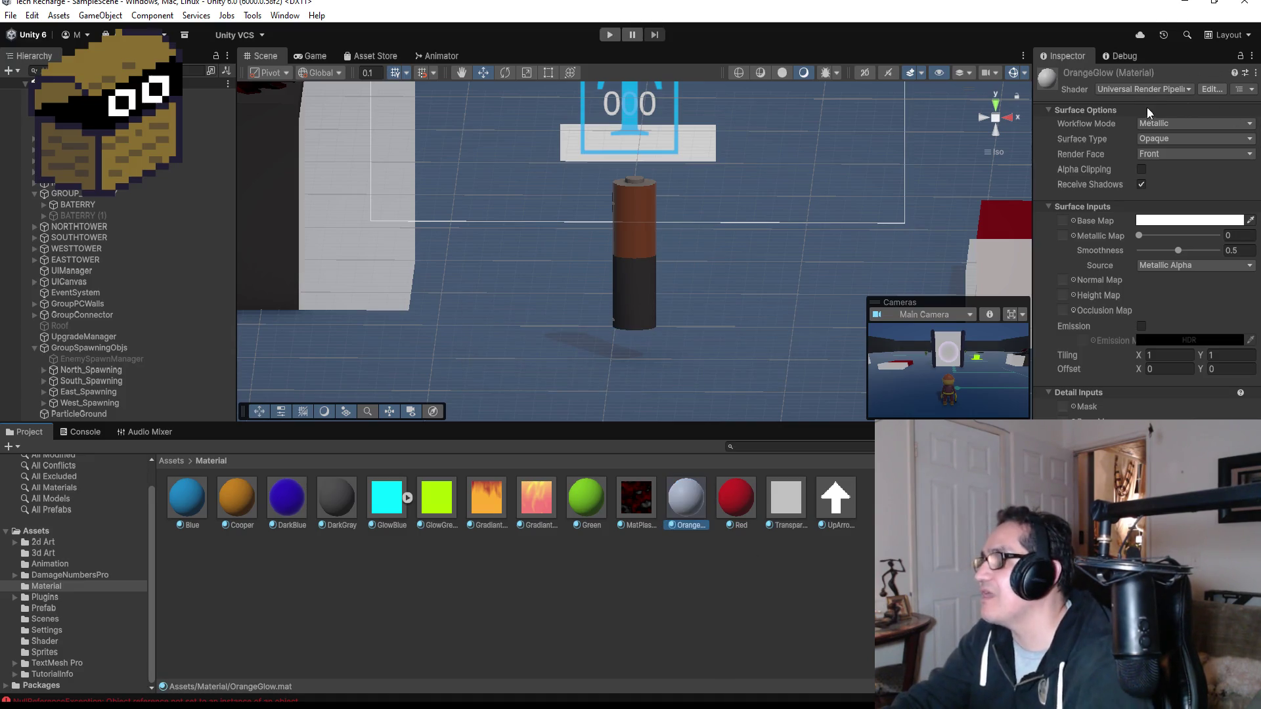
{"action": "left_click", "coordinate": [1158, 89]}
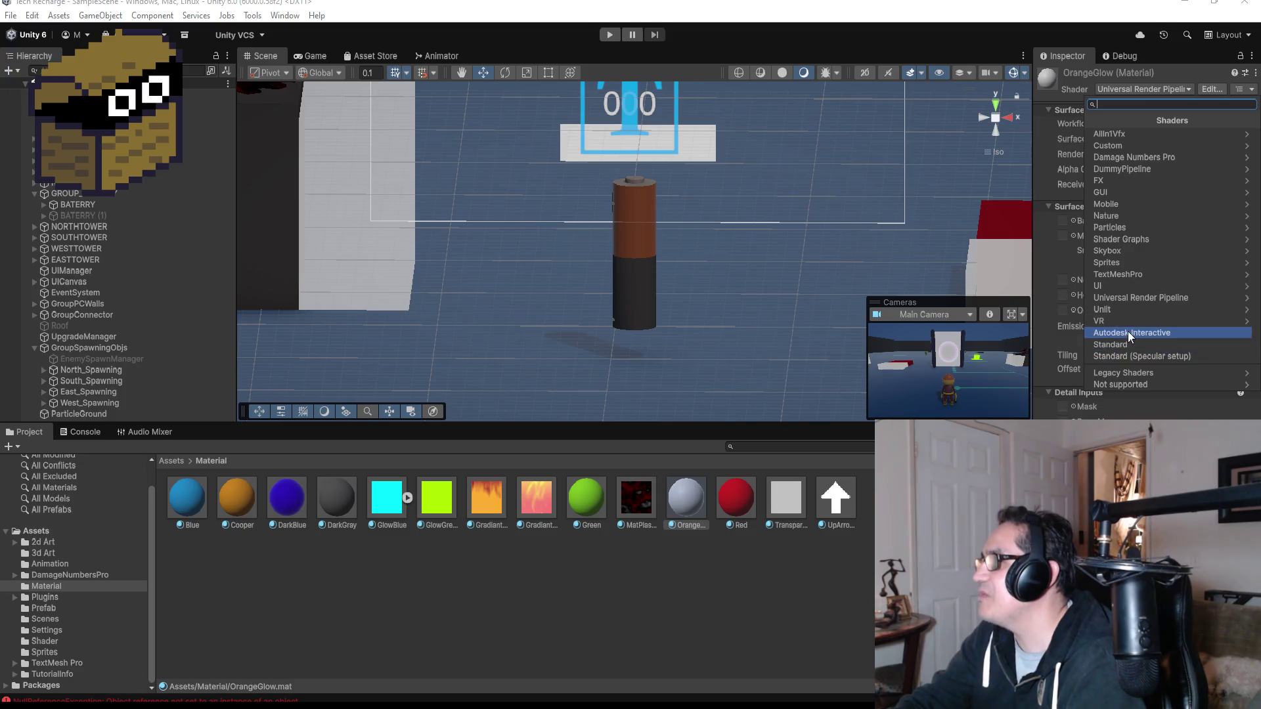
- Switch OrangeGlow to the AllIn1Vfx shader and set its Global Color to bright yellow
{"action": "left_click", "coordinate": [1133, 372]}
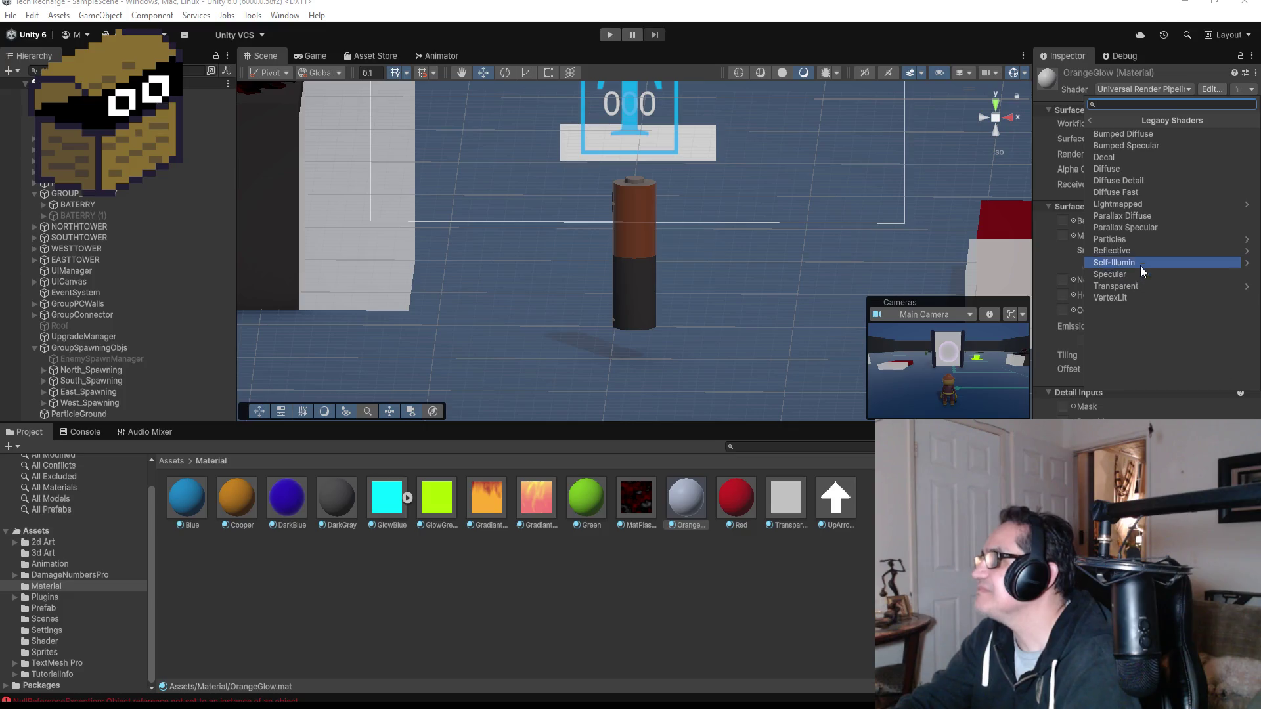
{"action": "left_click", "coordinate": [1094, 122]}
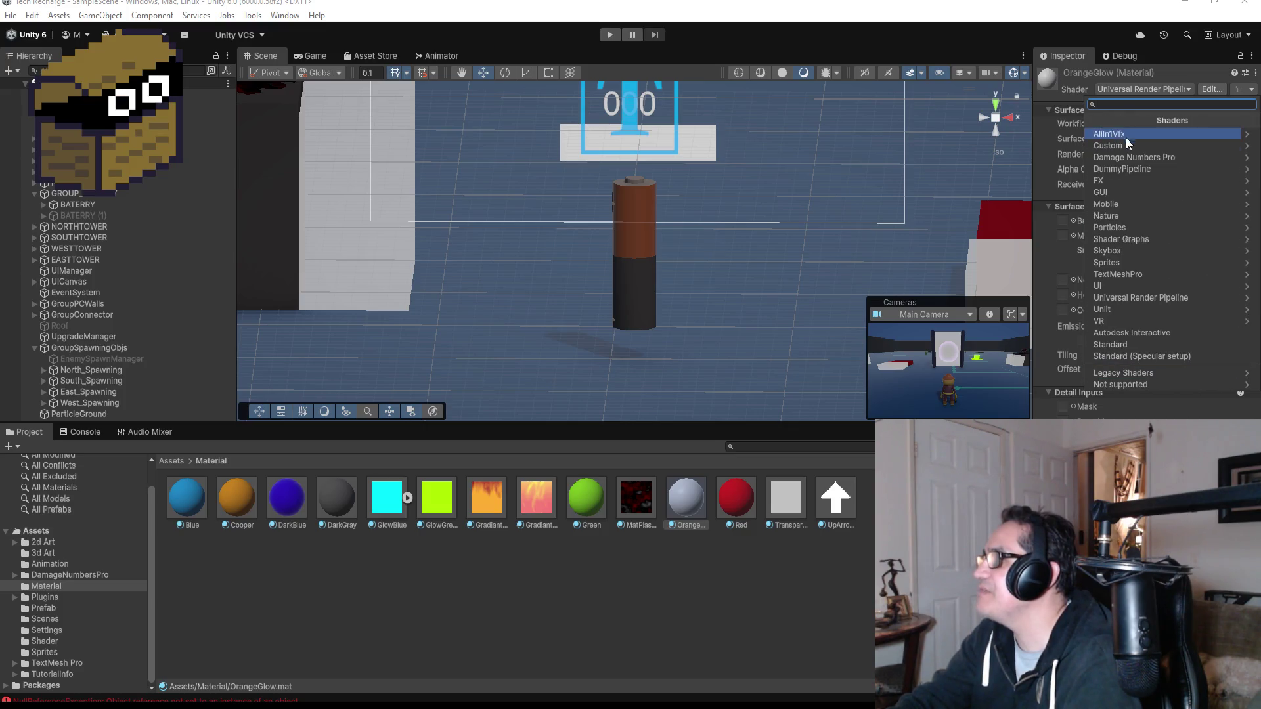
{"action": "left_click", "coordinate": [1130, 131]}
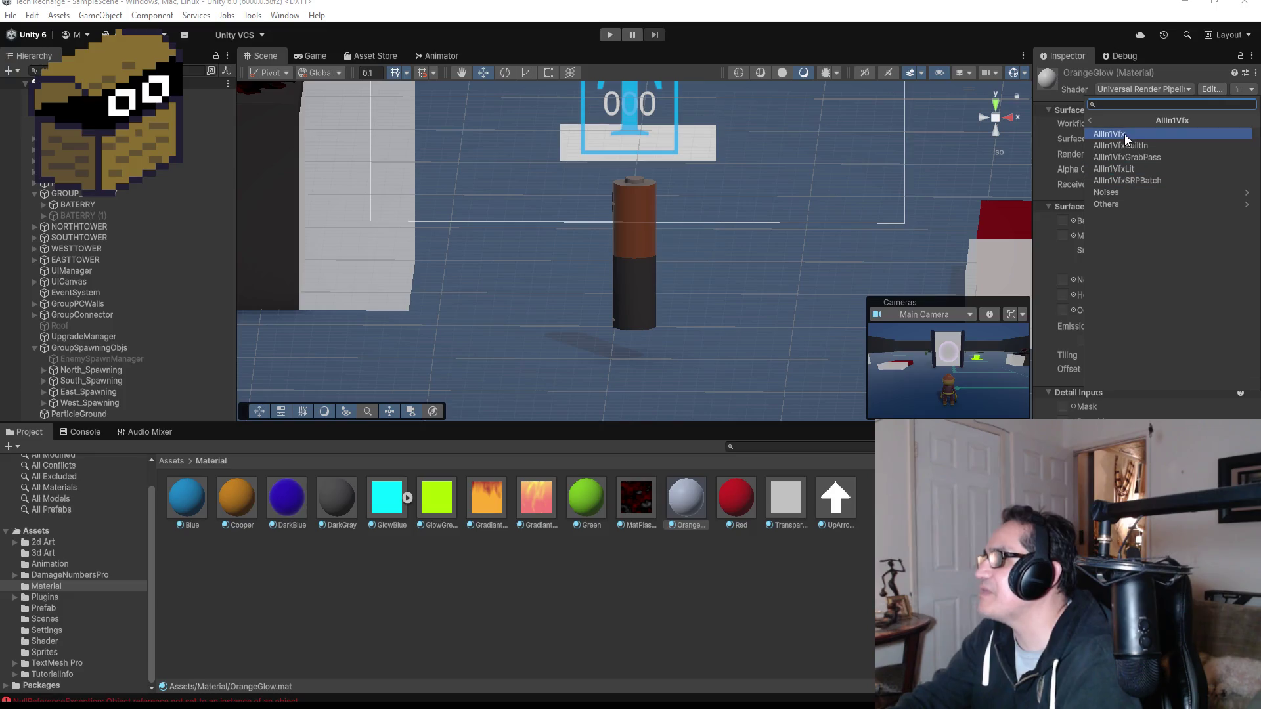
{"action": "left_click", "coordinate": [1125, 136]}
{"action": "left_click", "coordinate": [1183, 316]}
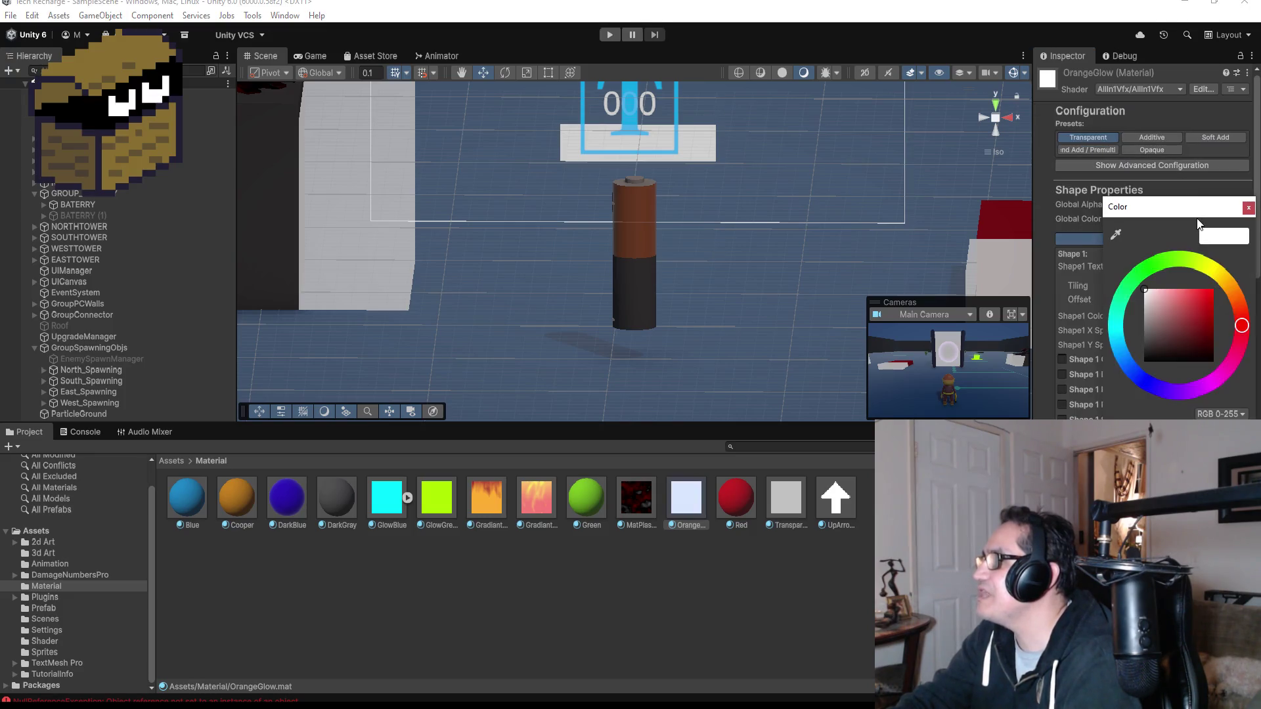
{"action": "left_click", "coordinate": [1224, 285]}
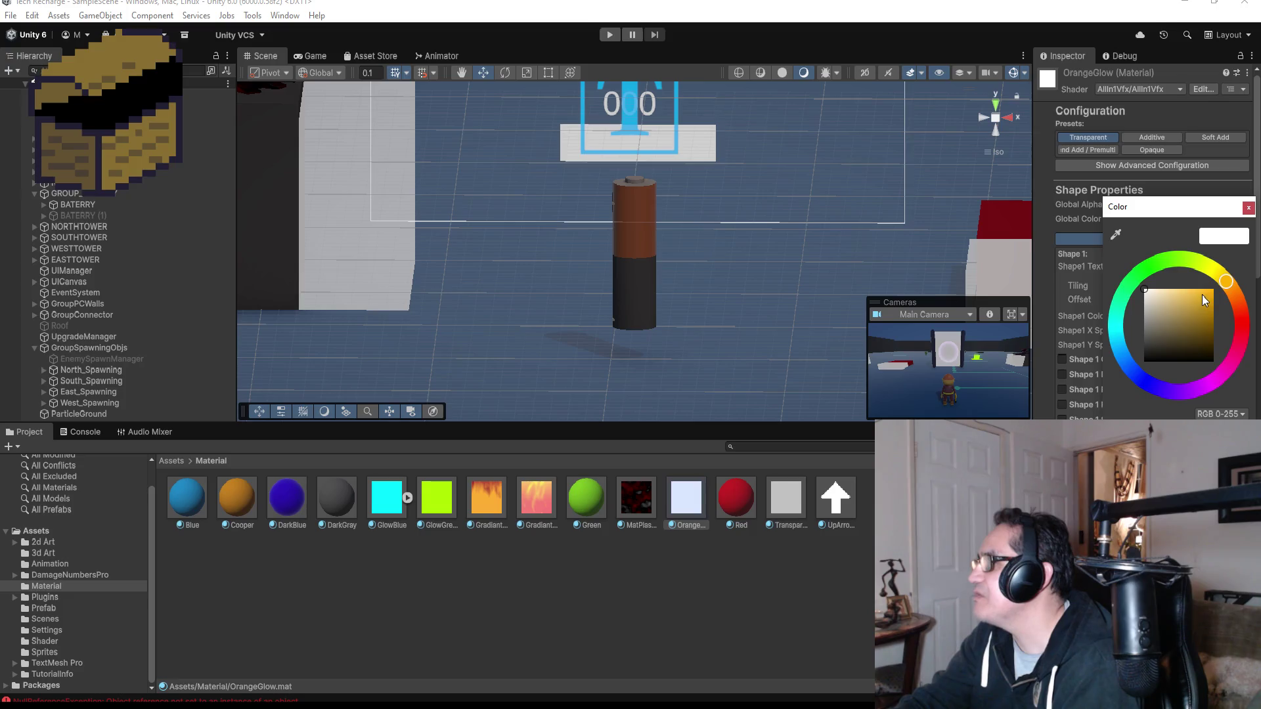
{"action": "left_click_drag", "start_coordinate": [1232, 287], "coordinate": [1233, 271]}
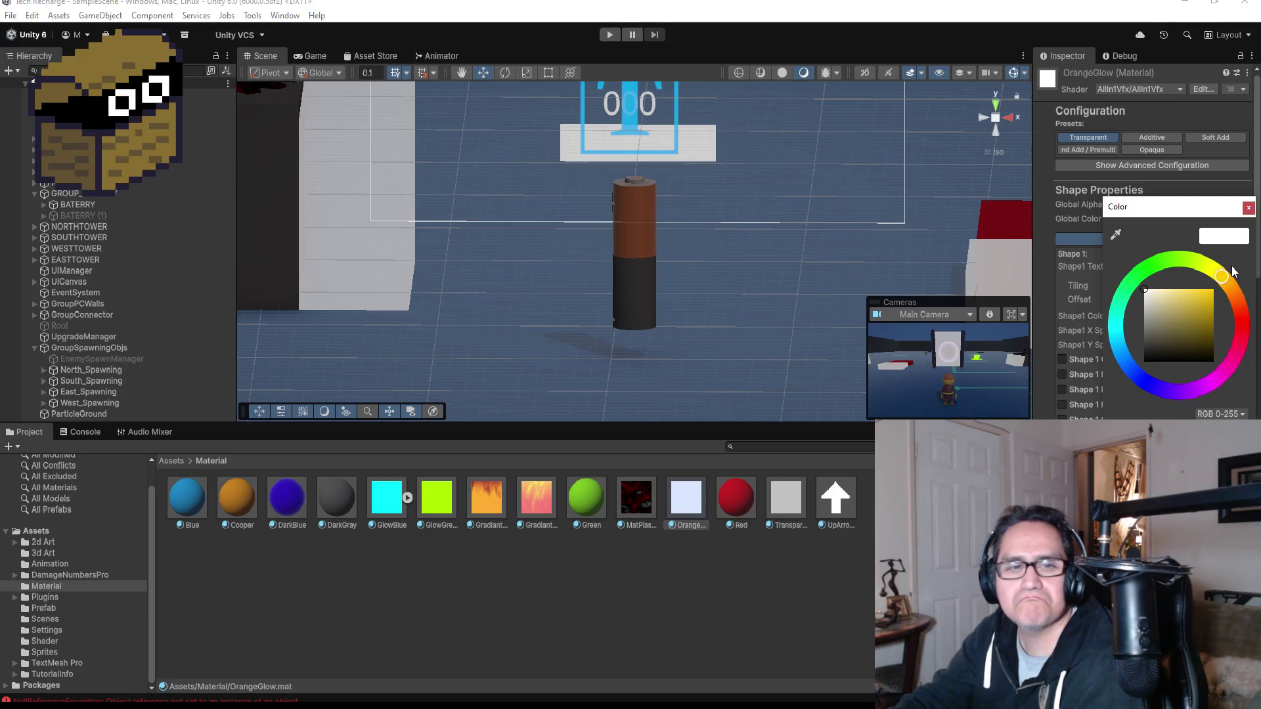
{"action": "left_click_drag", "start_coordinate": [1231, 264], "coordinate": [1226, 260]}
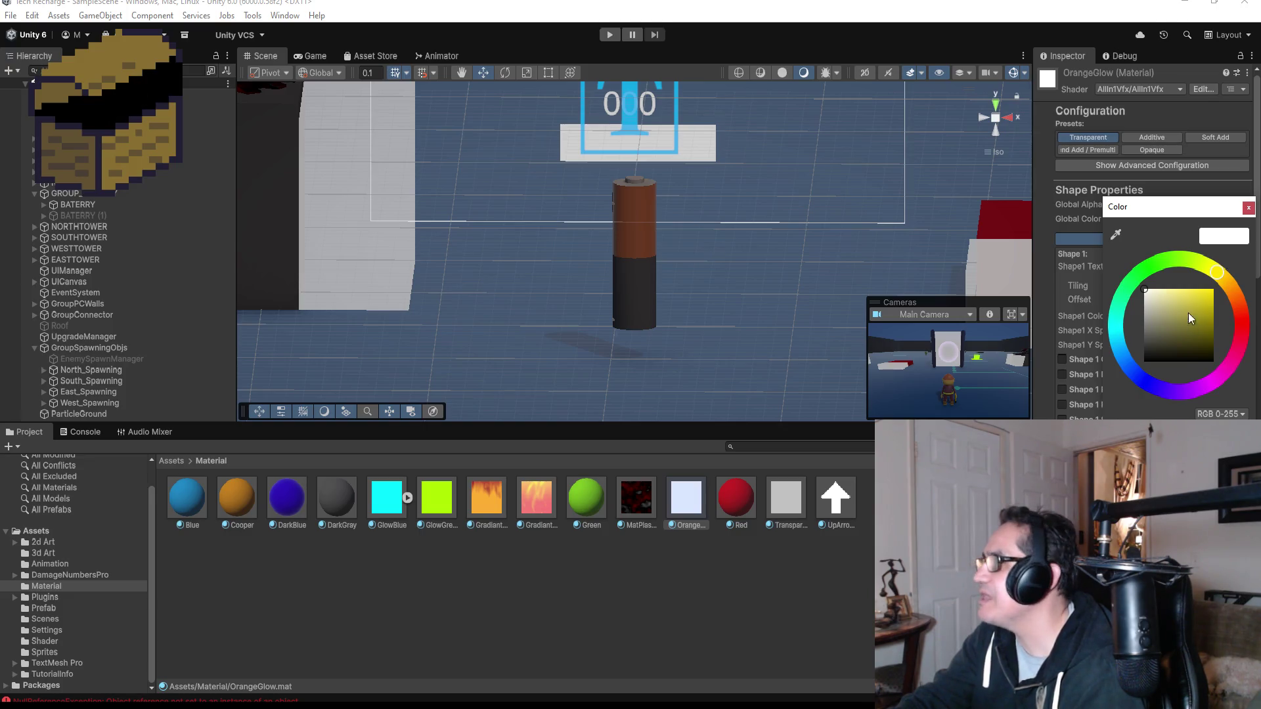
{"action": "left_click_drag", "start_coordinate": [1188, 317], "coordinate": [1231, 285]}
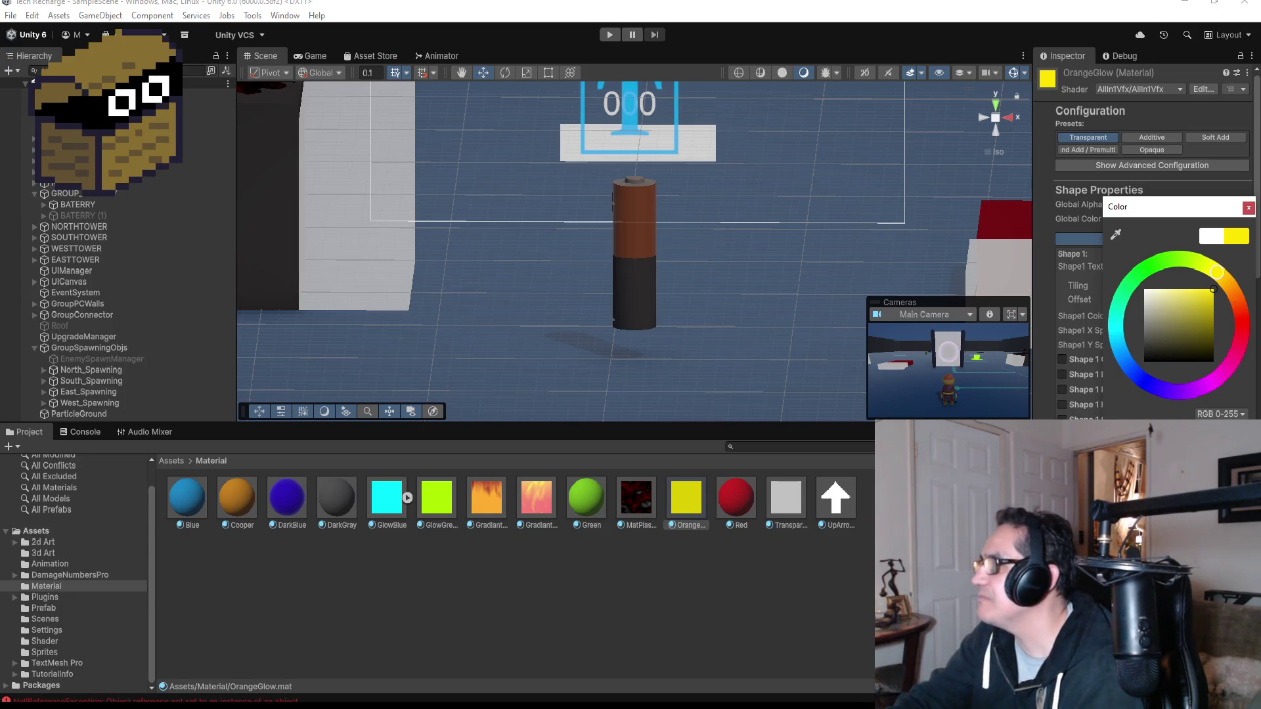
{"action": "left_click", "coordinate": [1250, 209]}
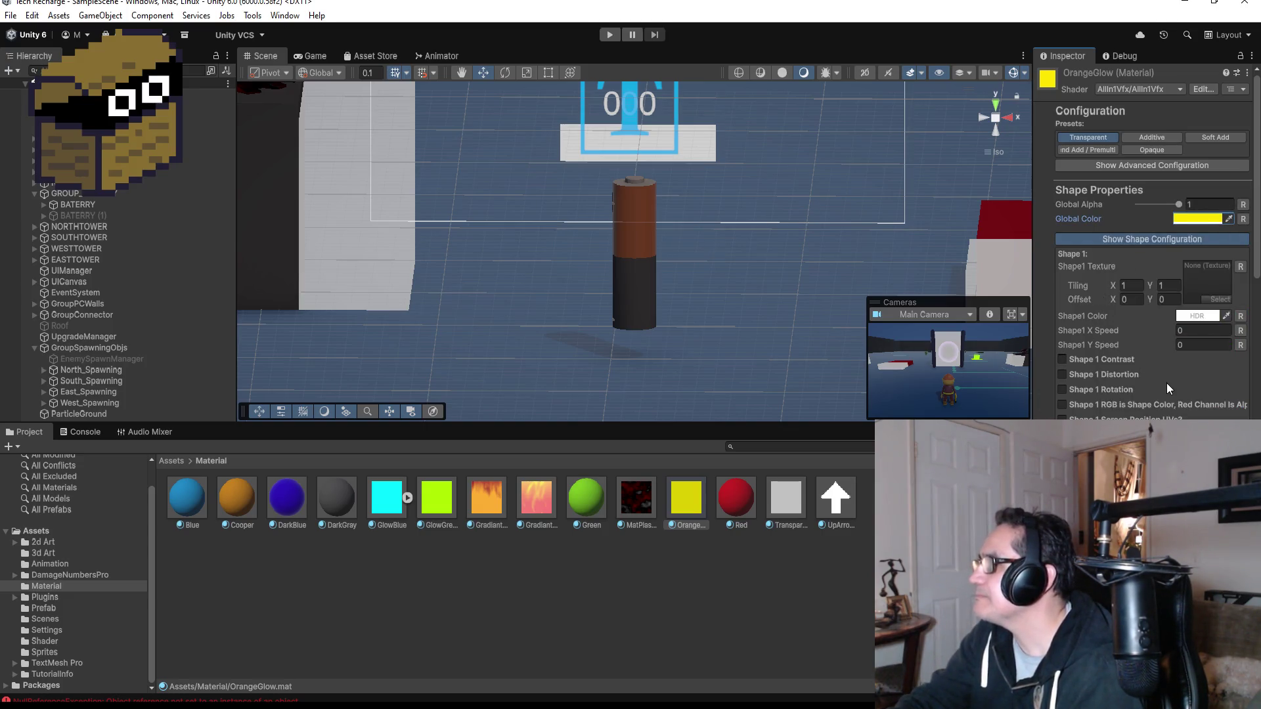
- Enable 1.Glow on OrangeGlow with Global Glow Intensity 3
{"action": "scroll", "coordinate": [1167, 383], "scroll_direction": "down", "scroll_amount": 5}
{"action": "left_click", "coordinate": [1060, 365]}
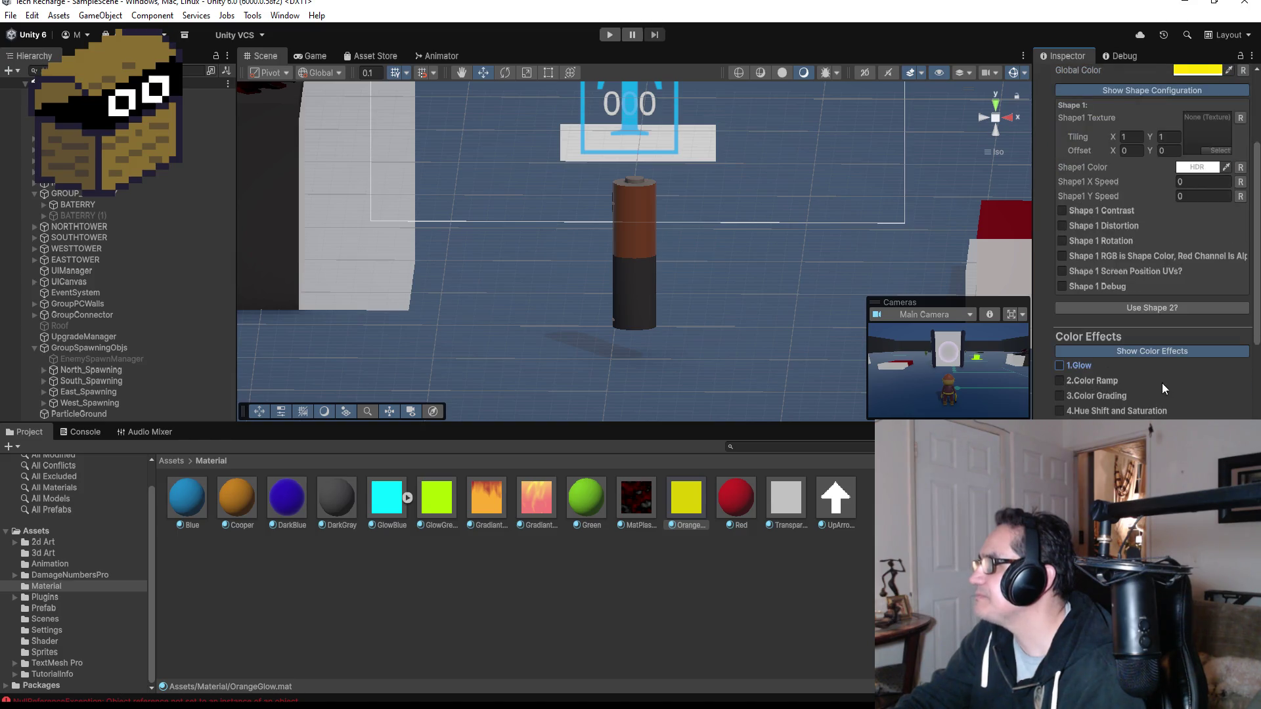
{"action": "left_click", "coordinate": [1187, 381]}
{"action": "type", "text": "2"}
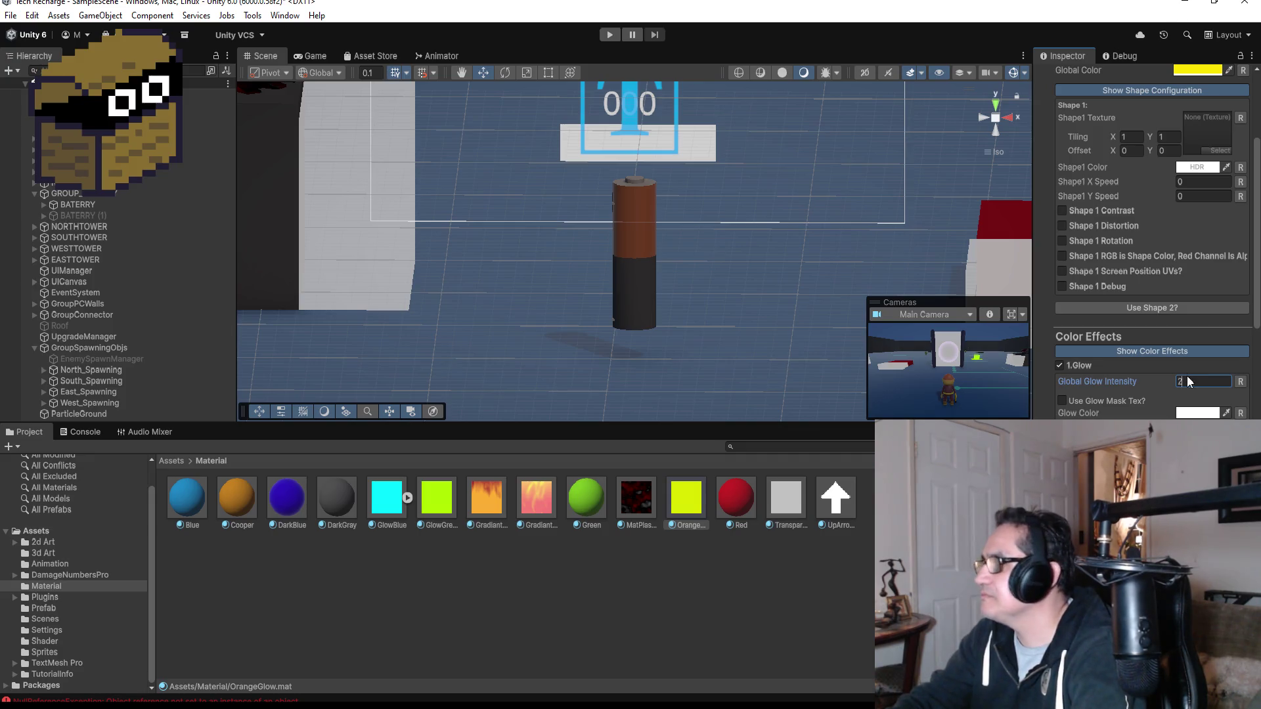
{"action": "type", "text": "3"}
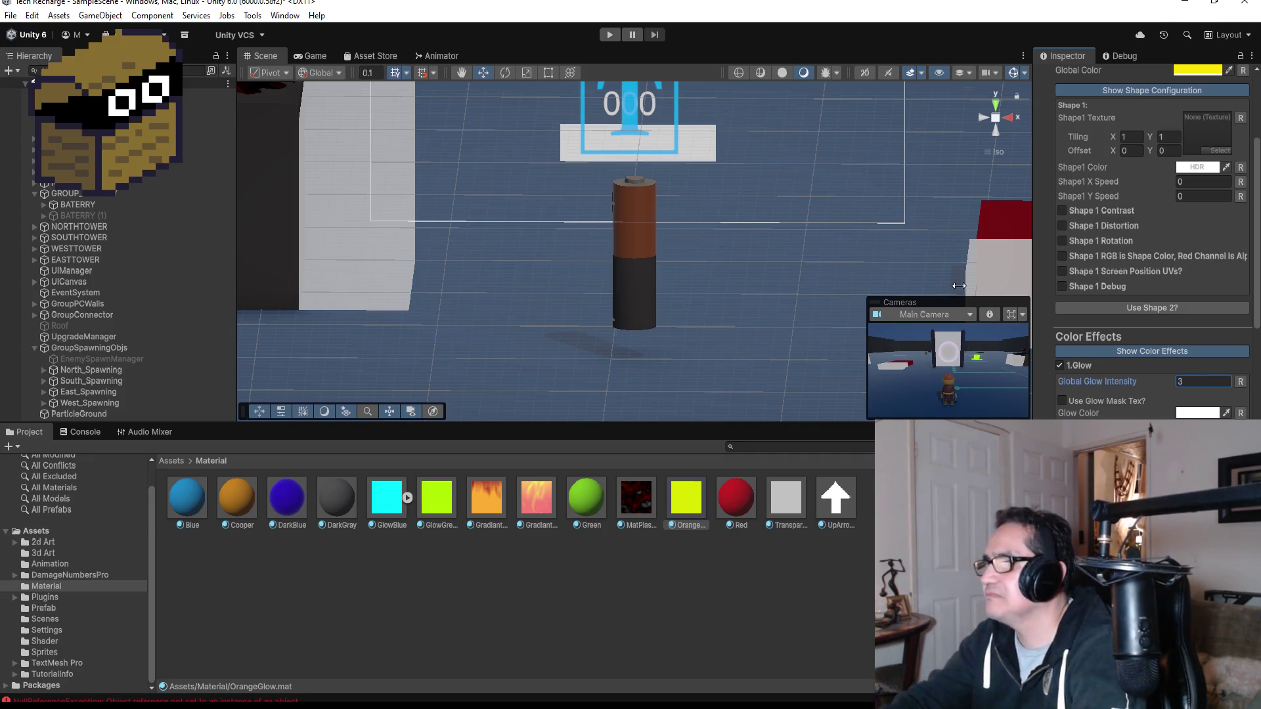
{"action": "left_click", "coordinate": [691, 540]}
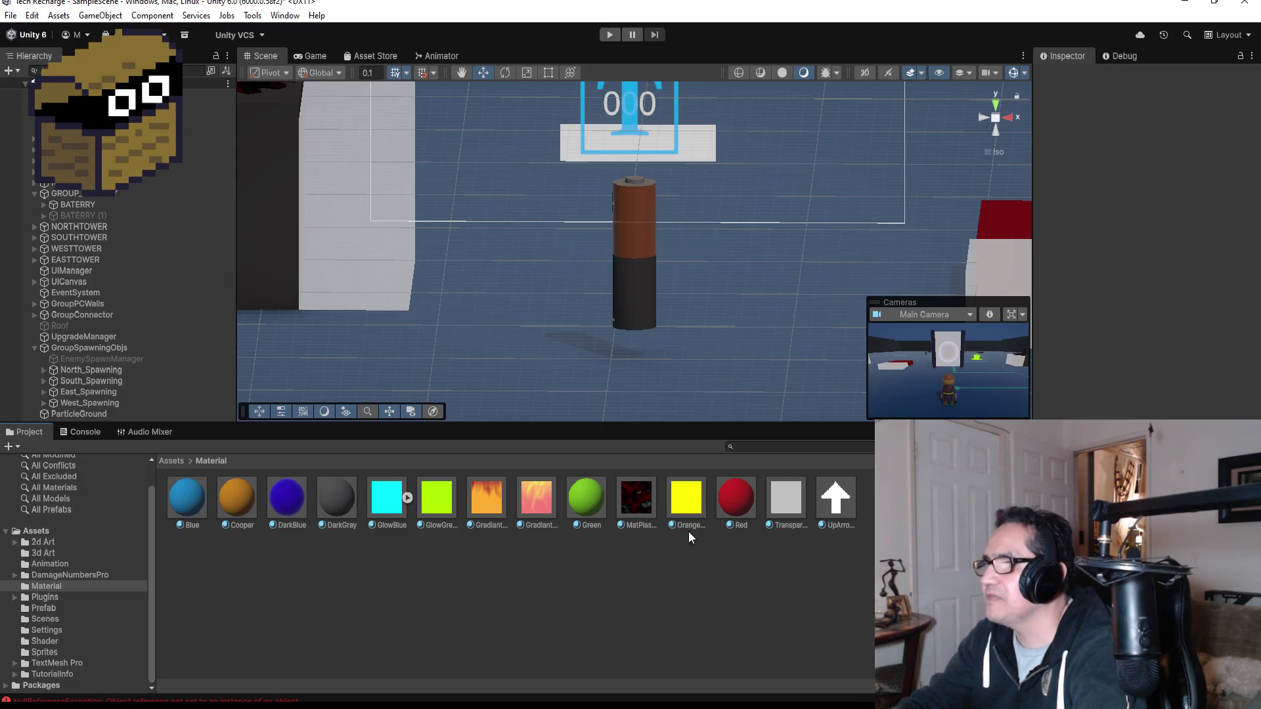
- Apply OrangeGlow to the battery's top and lower its Global Glow Intensity to 2
{"action": "left_click_drag", "start_coordinate": [691, 501], "coordinate": [648, 242]}
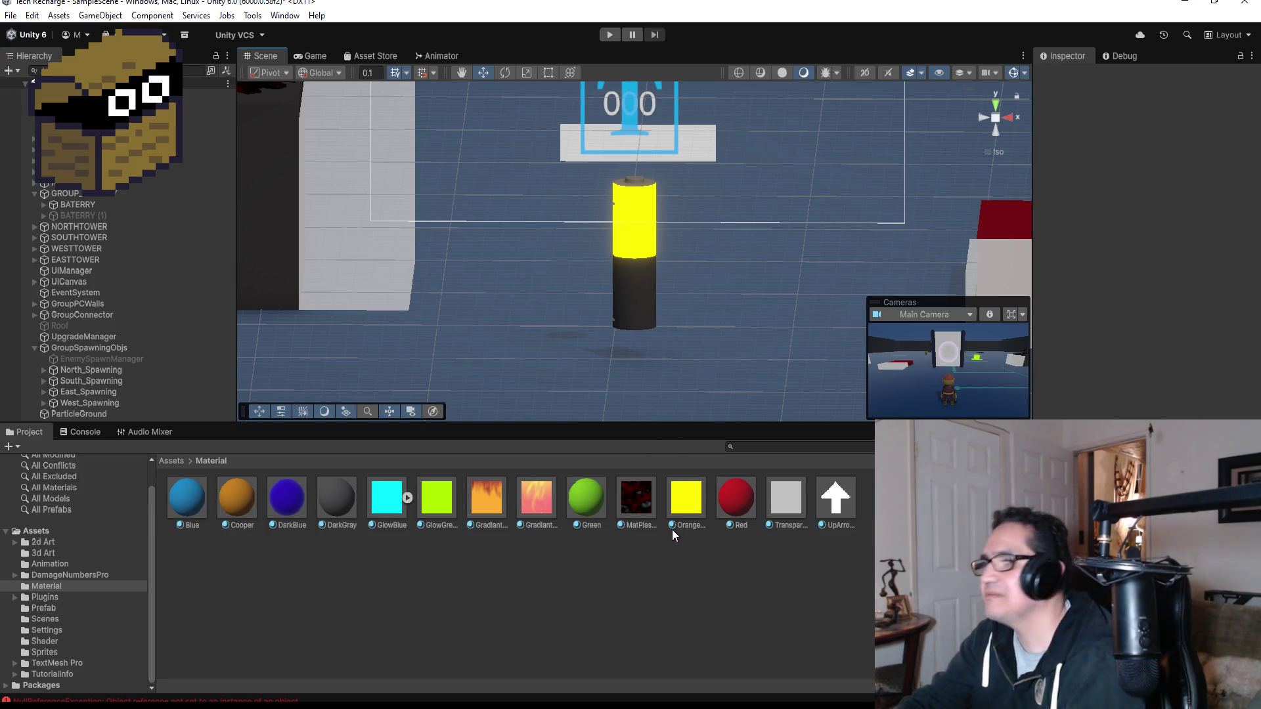
{"action": "left_click", "coordinate": [677, 505]}
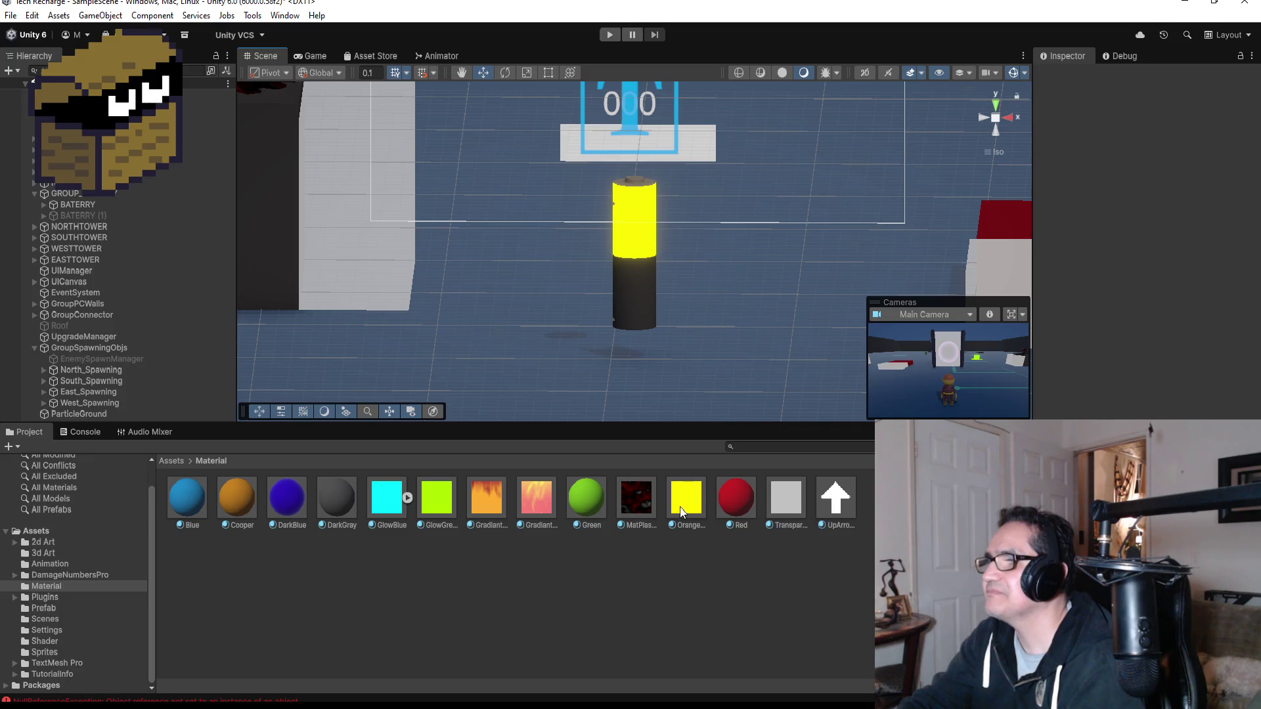
{"action": "scroll", "coordinate": [1148, 377], "scroll_direction": "down", "scroll_amount": 5}
{"action": "left_click", "coordinate": [1205, 343]}
{"action": "type", "text": "2"}
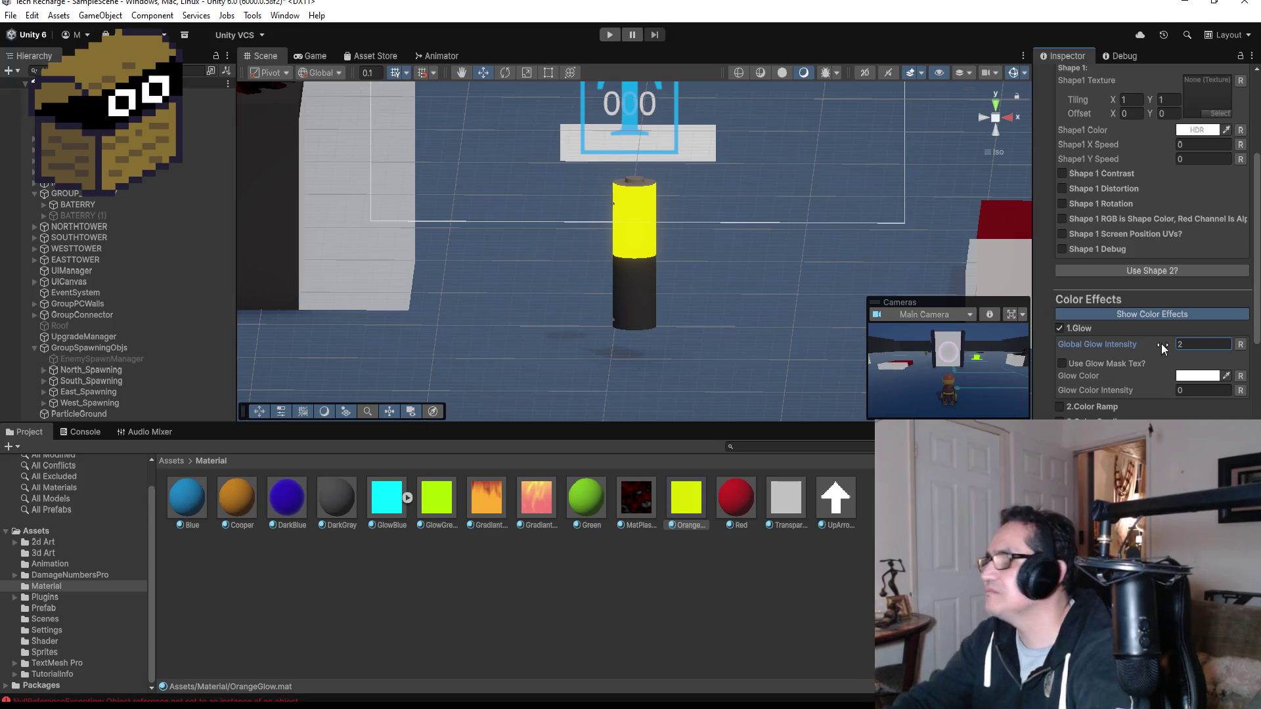
{"action": "left_click", "coordinate": [852, 593]}
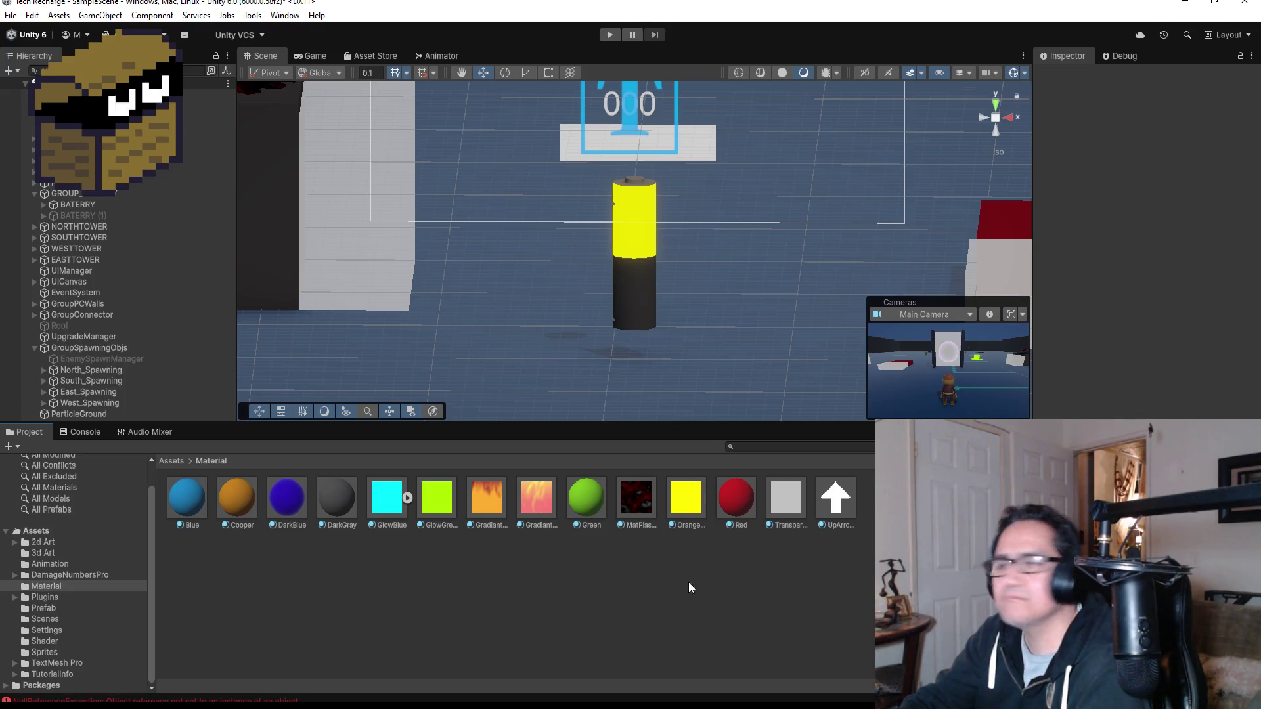
{"action": "right_click", "coordinate": [884, 423]}
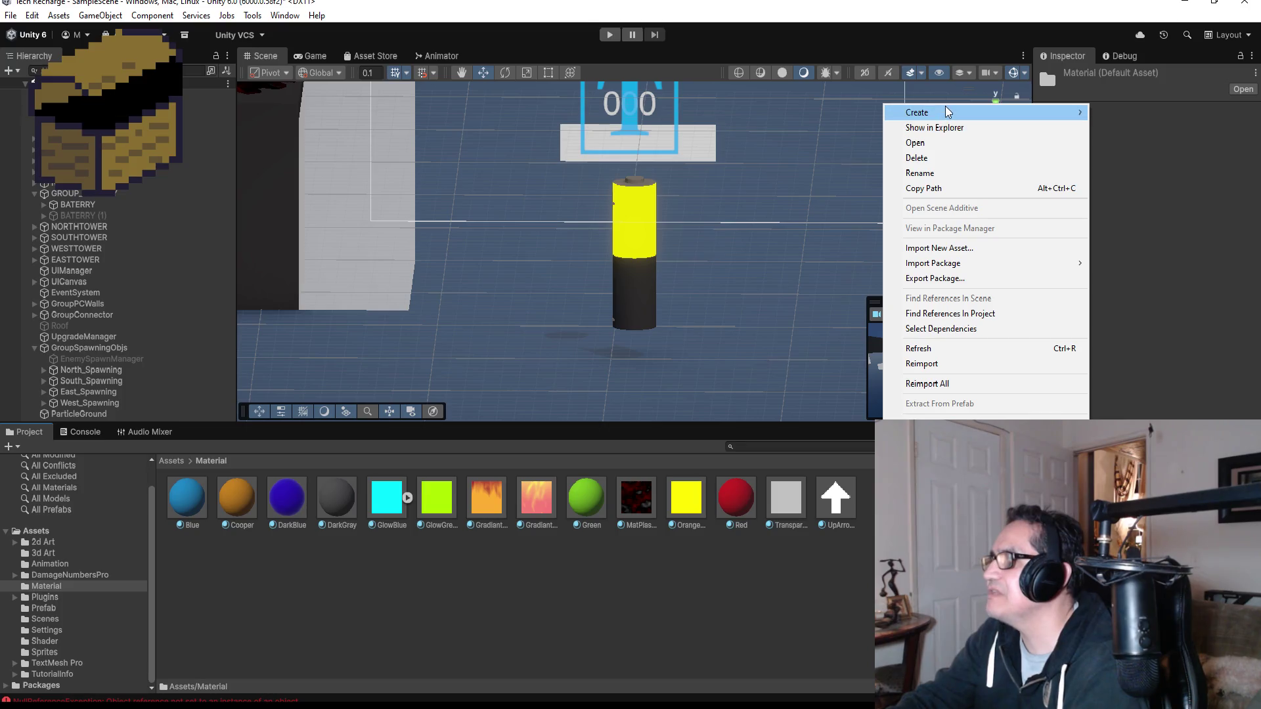
- Add a material named DarkGlow to the Assets/Material folder
{"action": "mouse_move", "coordinate": [949, 112]}
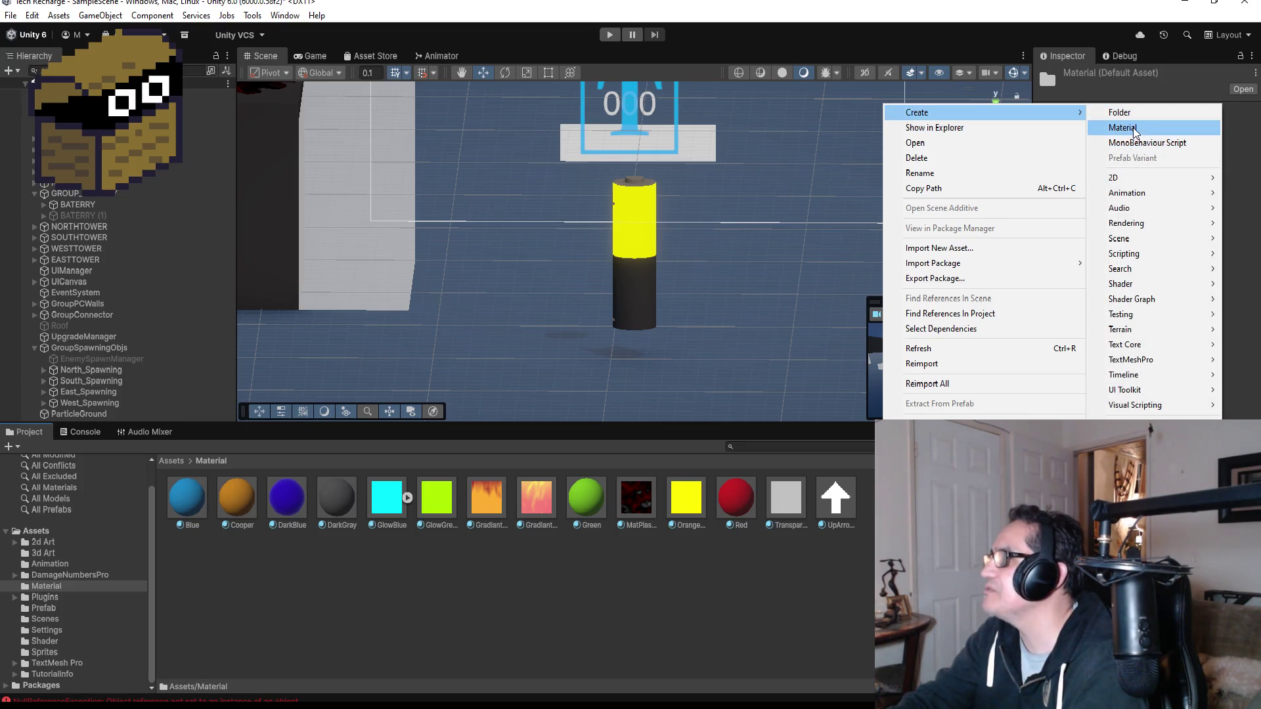
{"action": "left_click", "coordinate": [1123, 127]}
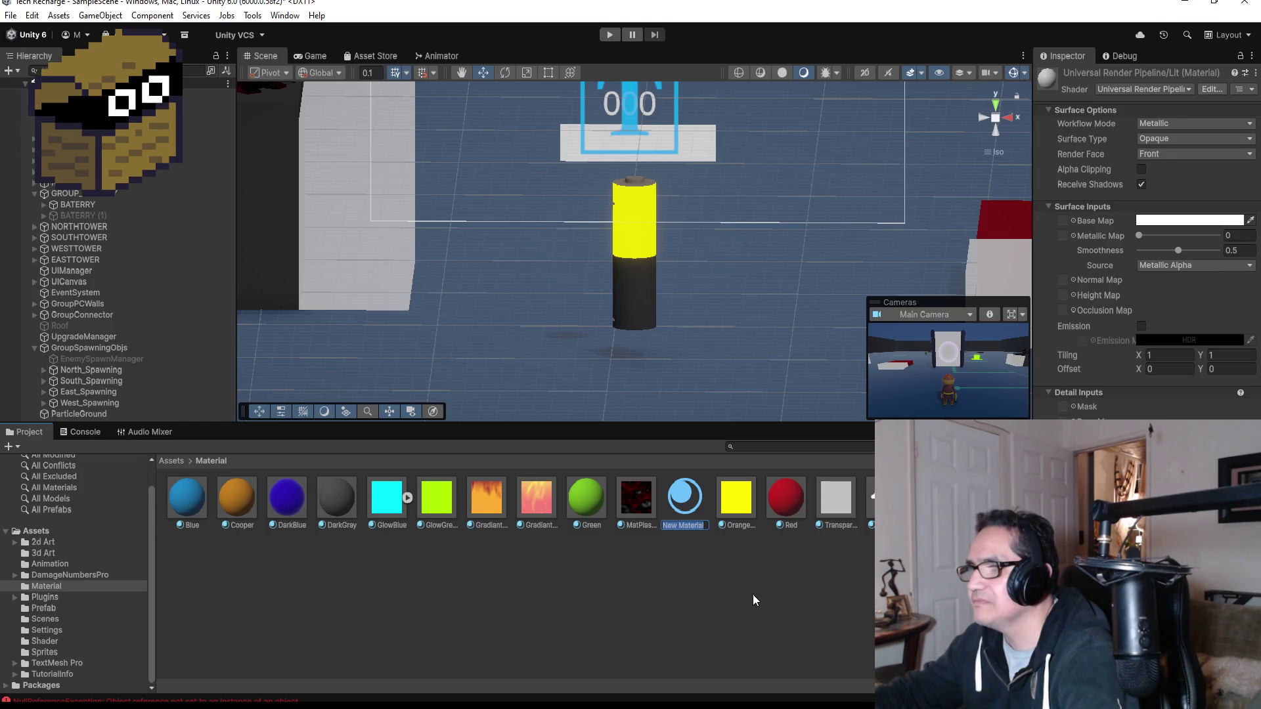
{"action": "type", "text": "Da"}
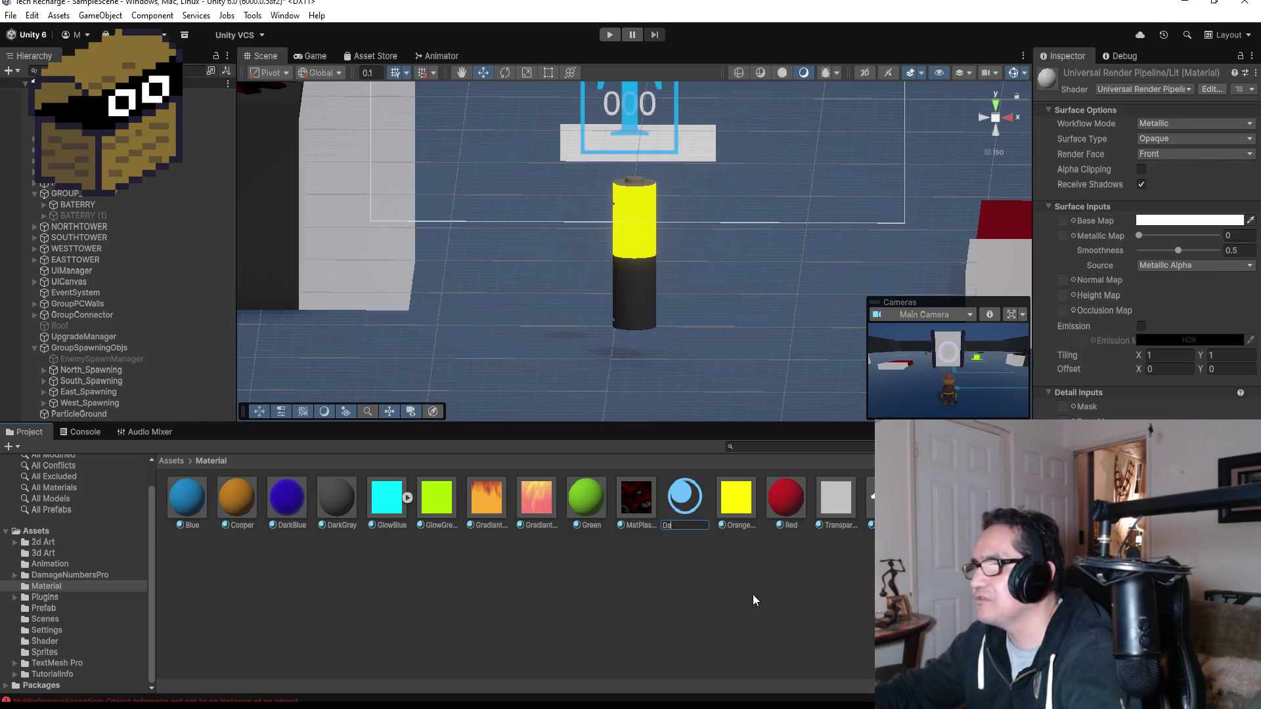
{"action": "type", "text": "rkGlow"}
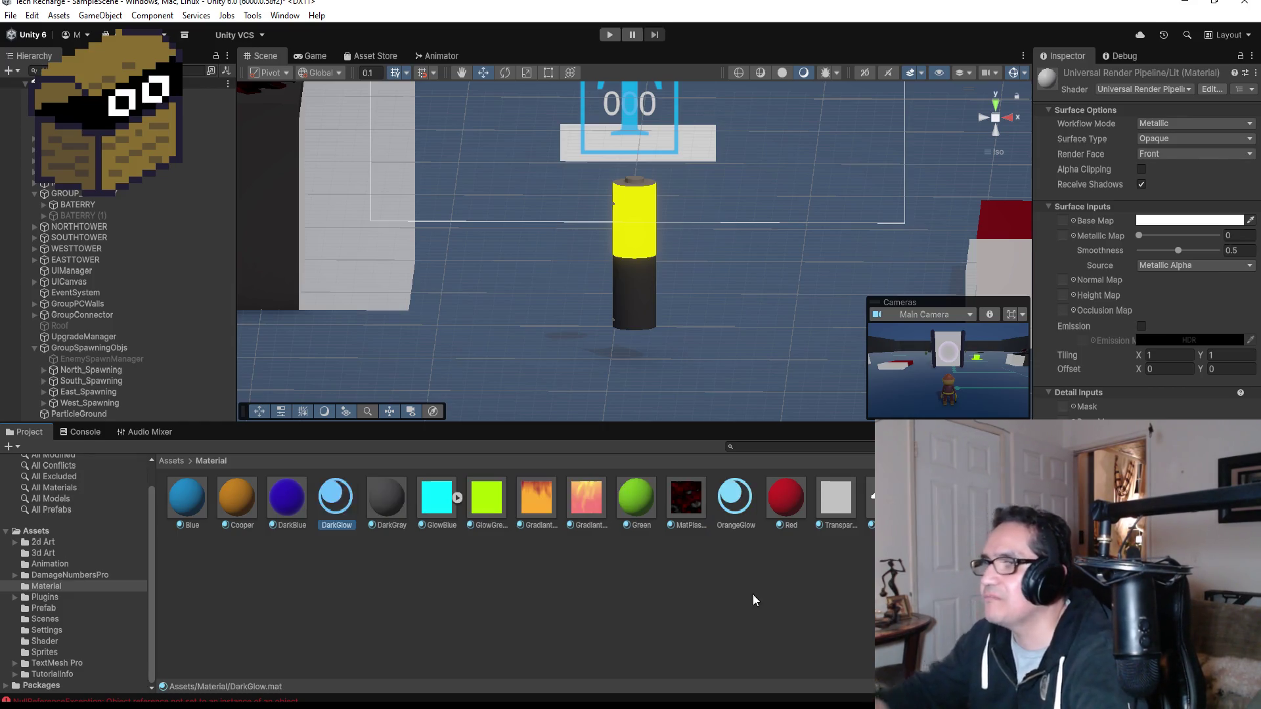
{"action": "key", "text": "Return"}
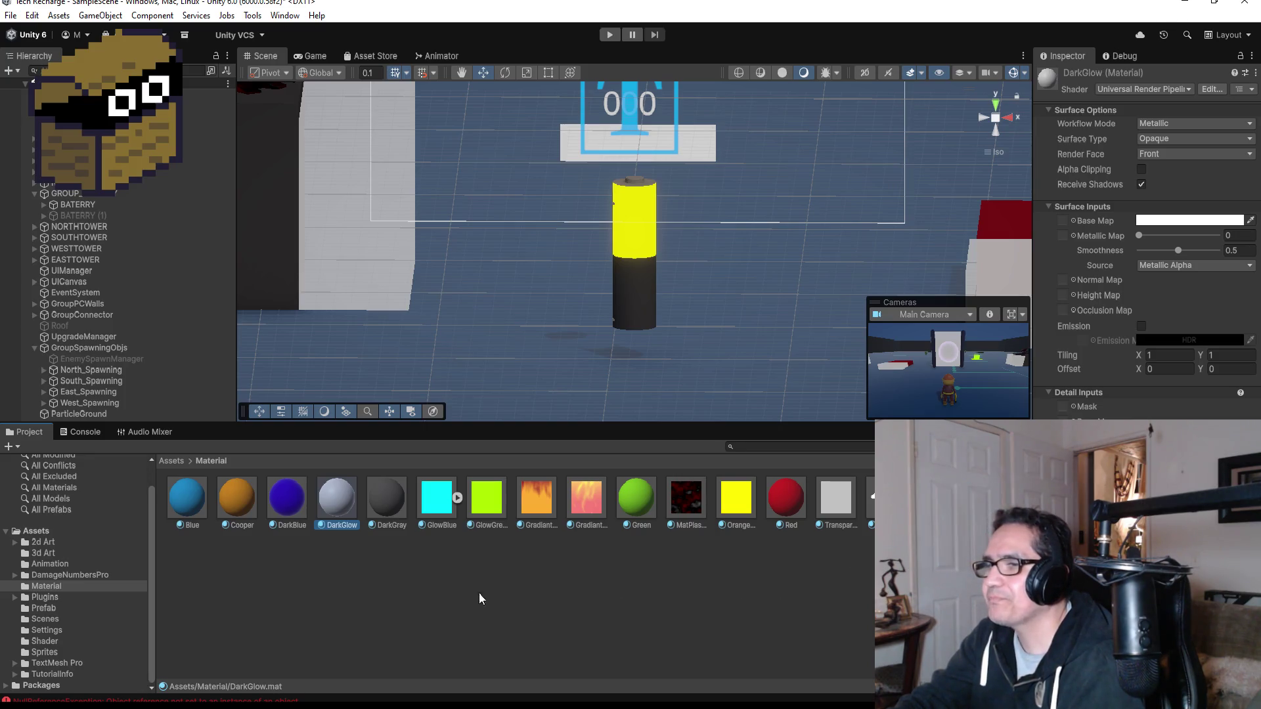
{"action": "left_click", "coordinate": [1150, 92]}
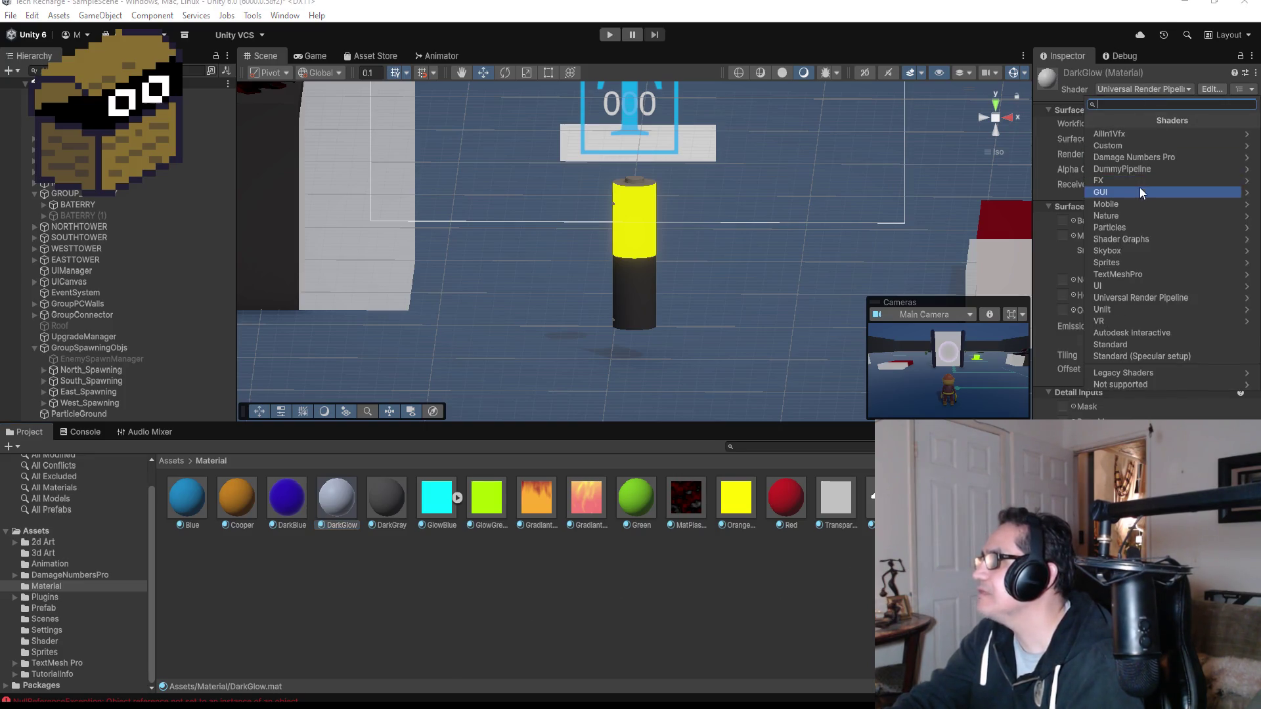
- Switch DarkGlow to the AllIn1Vfx shader with a dark grey Global Color
{"action": "left_click", "coordinate": [1147, 136]}
{"action": "left_click", "coordinate": [1129, 133]}
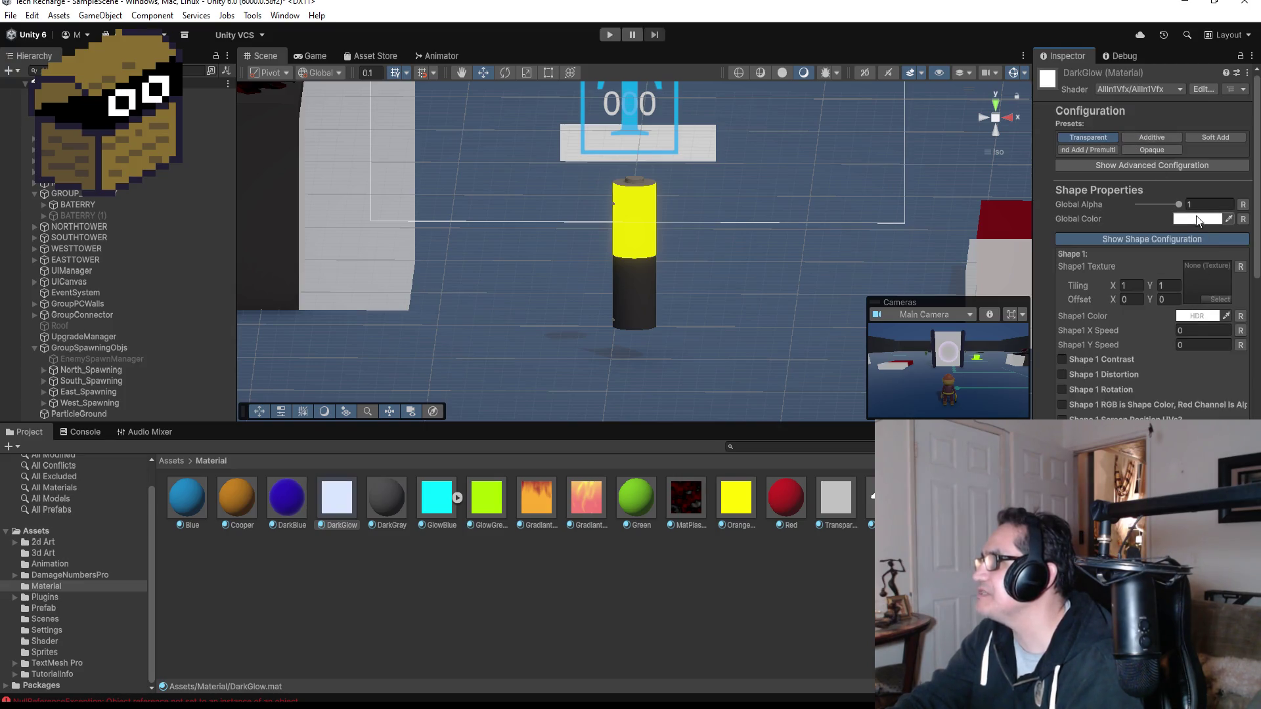
{"action": "left_click", "coordinate": [1199, 219]}
{"action": "left_click_drag", "start_coordinate": [1159, 302], "coordinate": [1111, 346]}
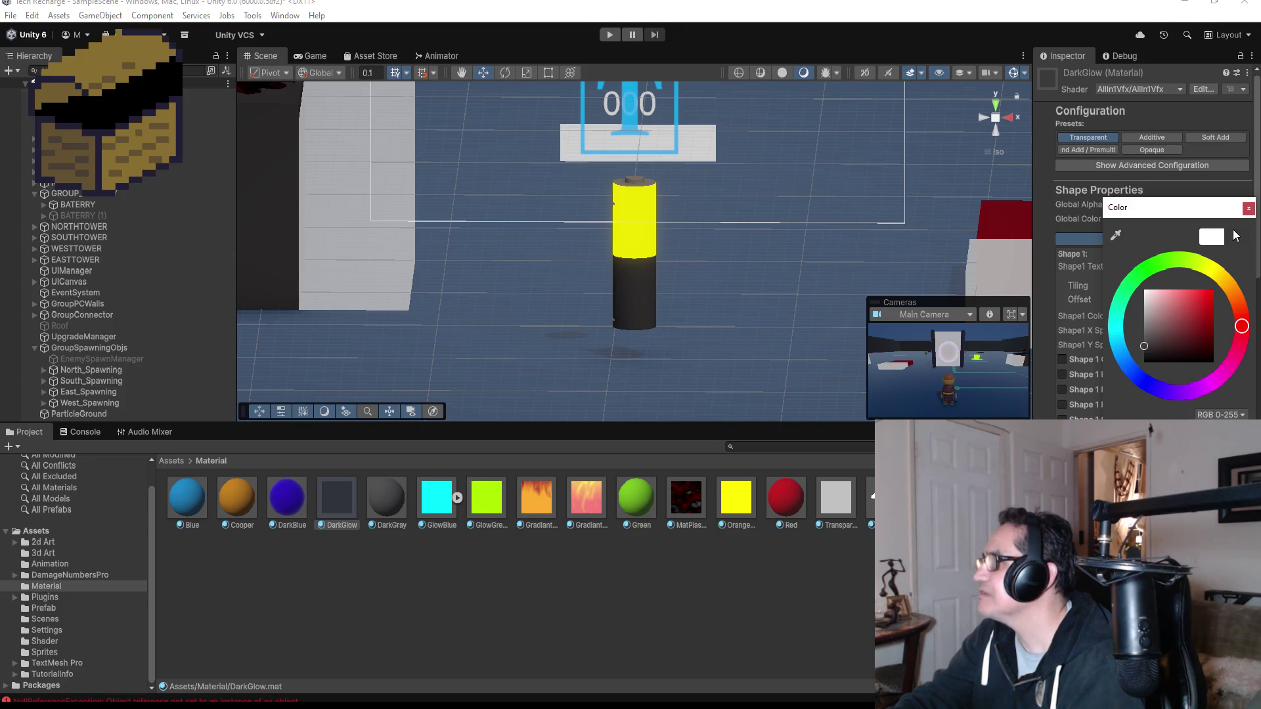
{"action": "left_click", "coordinate": [1248, 209]}
- Enable 1.Glow on DarkGlow with Global Glow Intensity 3
{"action": "scroll", "coordinate": [1176, 358], "scroll_direction": "down", "scroll_amount": 5}
{"action": "scroll", "coordinate": [1202, 377], "scroll_direction": "down", "scroll_amount": 3}
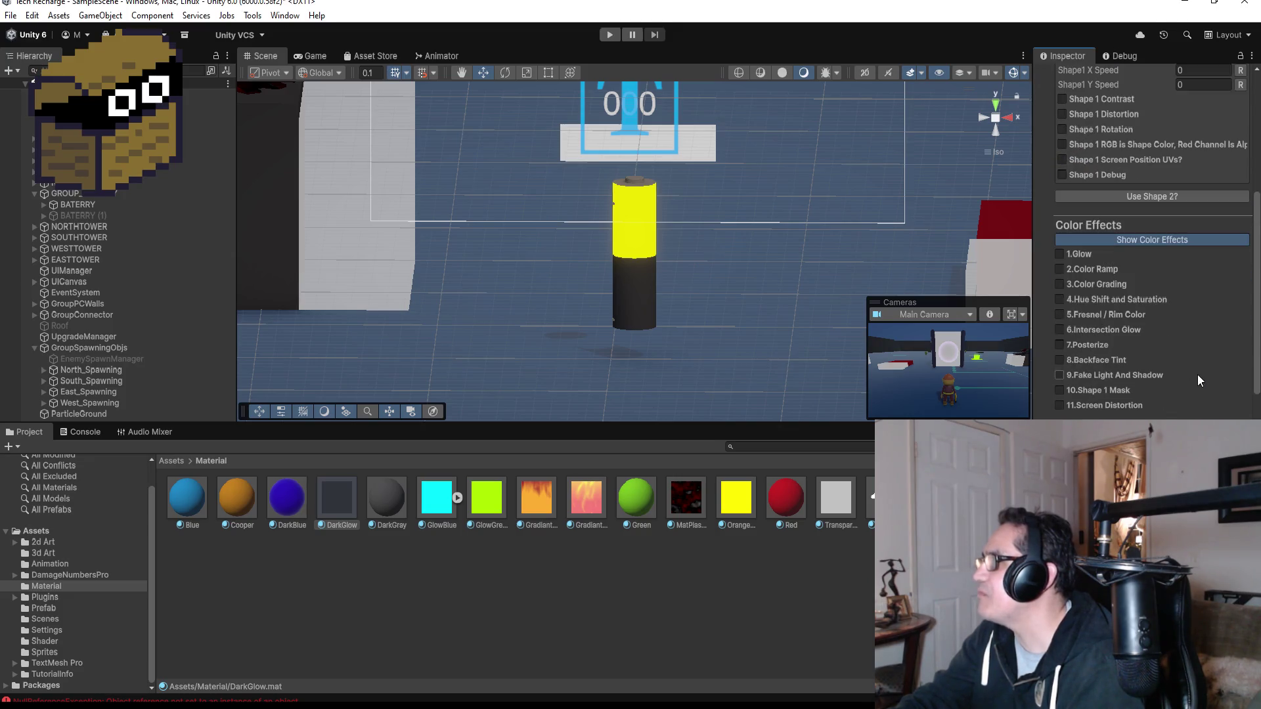
{"action": "left_click", "coordinate": [1080, 255]}
{"action": "left_click", "coordinate": [1197, 270]}
{"action": "type", "text": "3"}
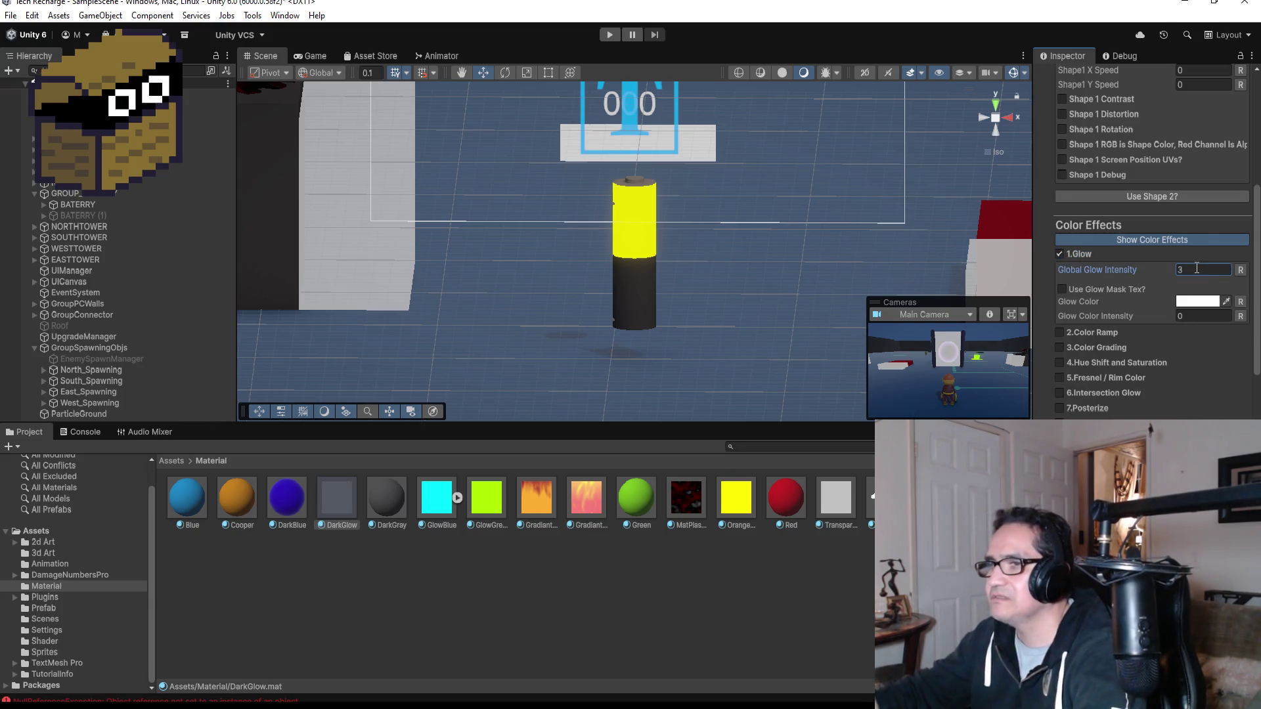
- Apply DarkGlow to the battery's lower half
{"action": "mouse_move", "coordinate": [333, 496]}
{"action": "left_mouse_down"}
{"action": "mouse_move", "coordinate": [483, 418]}
{"action": "mouse_move", "coordinate": [631, 293]}
{"action": "left_mouse_up"}
{"action": "left_click", "coordinate": [350, 498]}
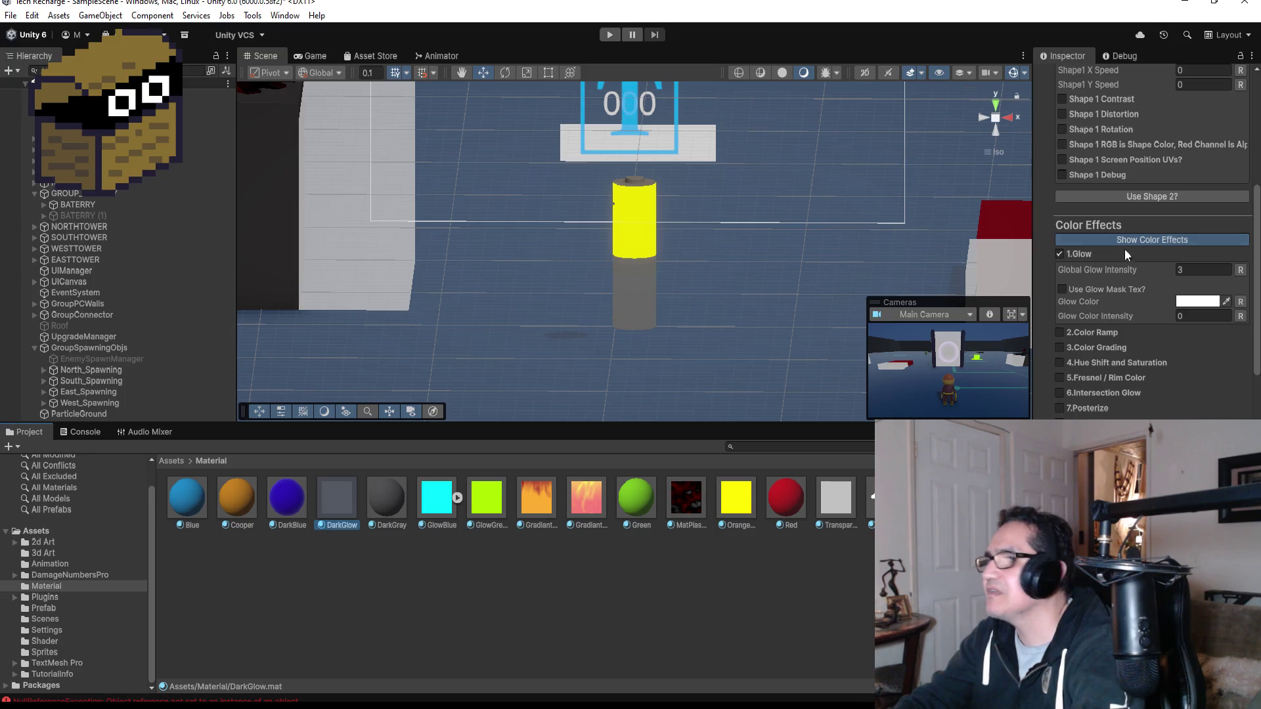
{"action": "scroll", "coordinate": [1116, 246], "scroll_direction": "up", "scroll_amount": 8}
{"action": "scroll", "coordinate": [1149, 309], "scroll_direction": "down", "scroll_amount": 3}
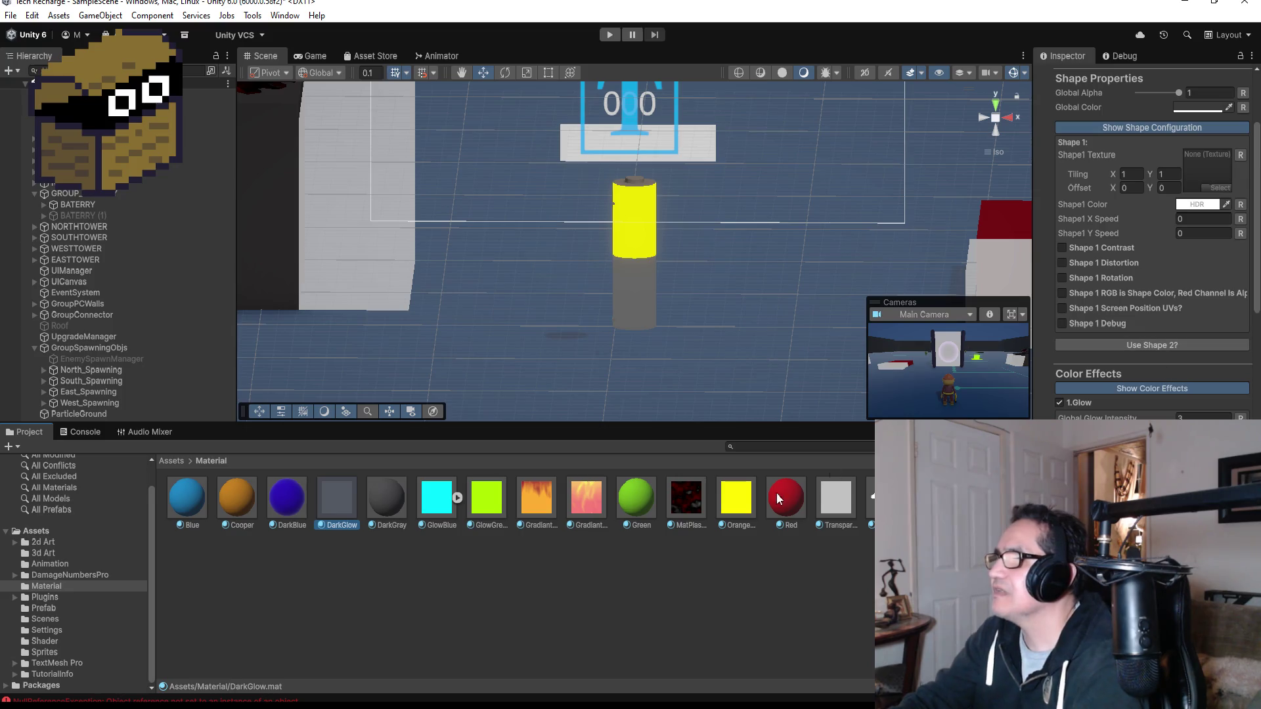
{"action": "left_click", "coordinate": [742, 498]}
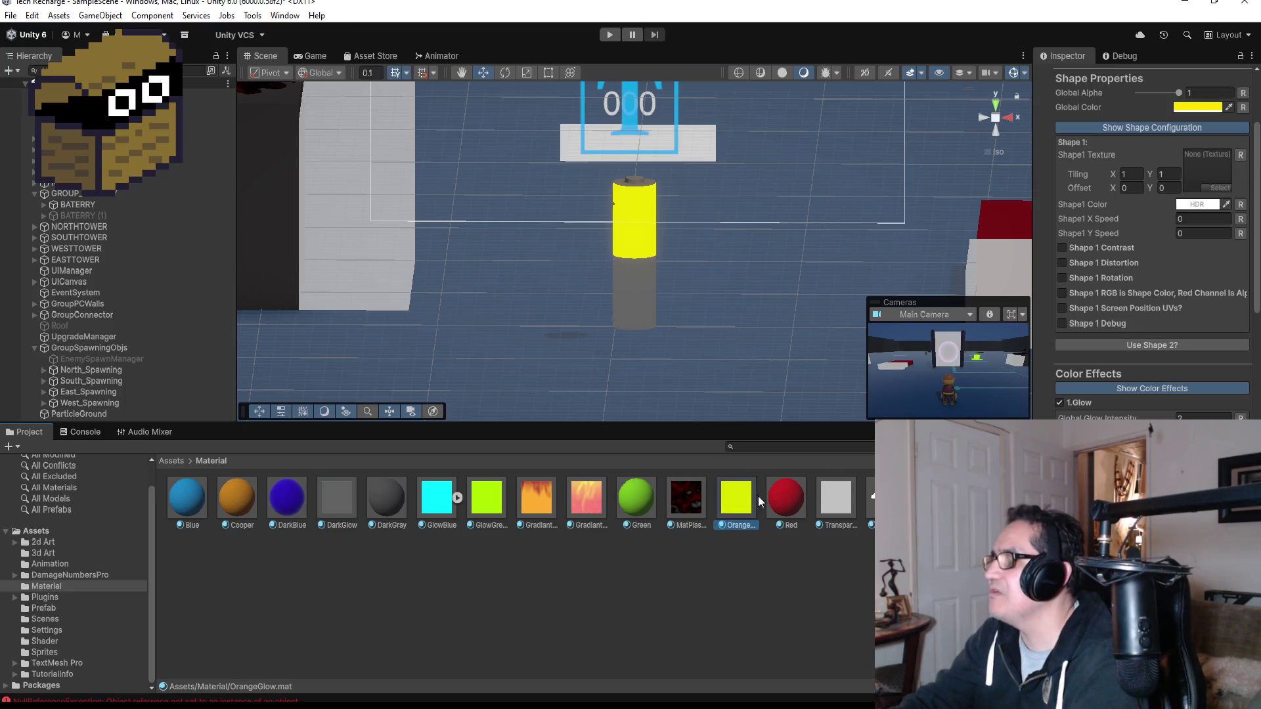
- Change OrangeGlow's Global Color from yellow to orange FF7E00
{"action": "left_click", "coordinate": [1203, 106]}
{"action": "left_click_drag", "start_coordinate": [1216, 160], "coordinate": [1238, 184]}
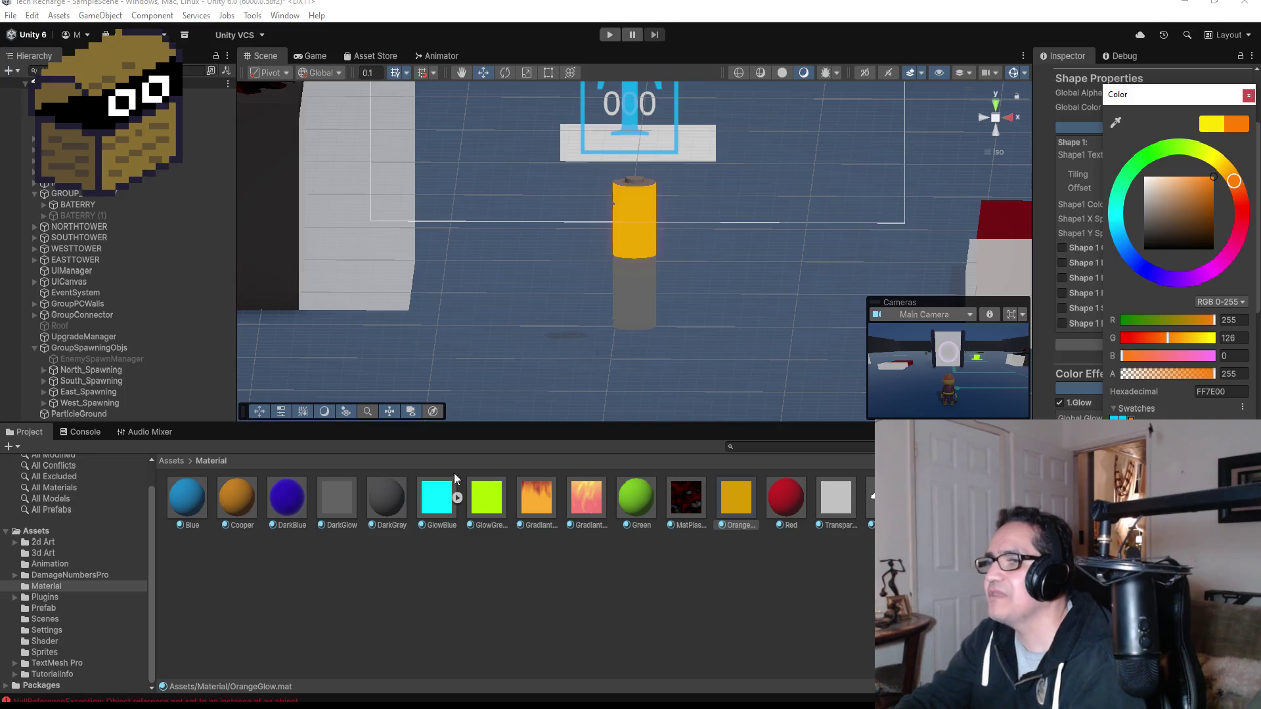
{"action": "left_click", "coordinate": [355, 499]}
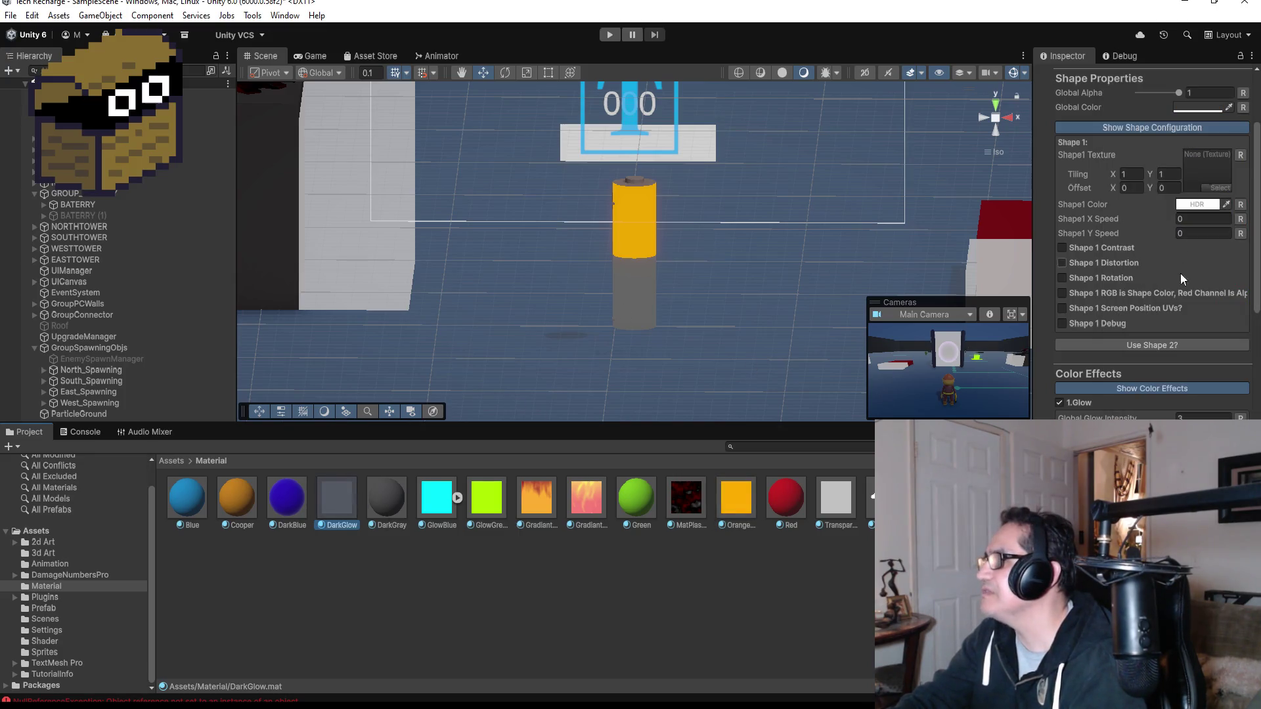
{"action": "scroll", "coordinate": [1181, 266], "scroll_direction": "down", "scroll_amount": 8}
{"action": "scroll", "coordinate": [1185, 341], "scroll_direction": "up", "scroll_amount": 6}
{"action": "scroll", "coordinate": [1185, 289], "scroll_direction": "up", "scroll_amount": 5}
{"action": "scroll", "coordinate": [1173, 266], "scroll_direction": "down", "scroll_amount": 4}
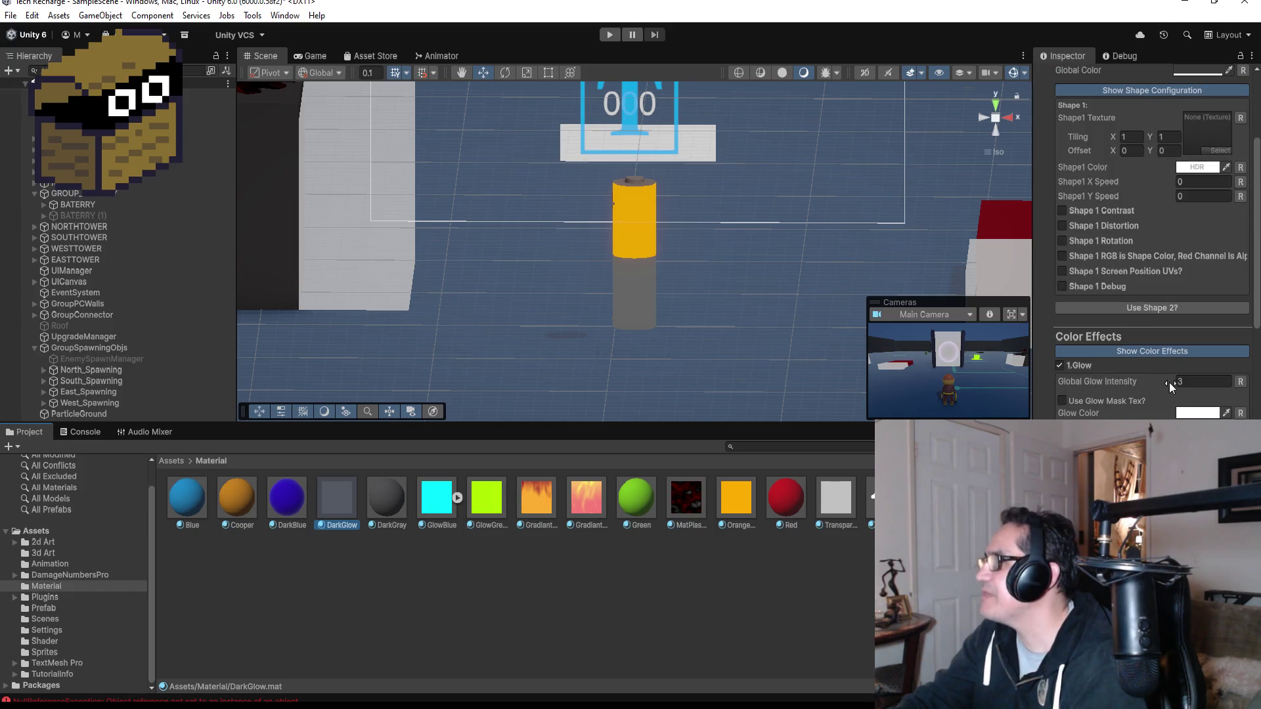
{"action": "scroll", "coordinate": [1208, 317], "scroll_direction": "up", "scroll_amount": 4}
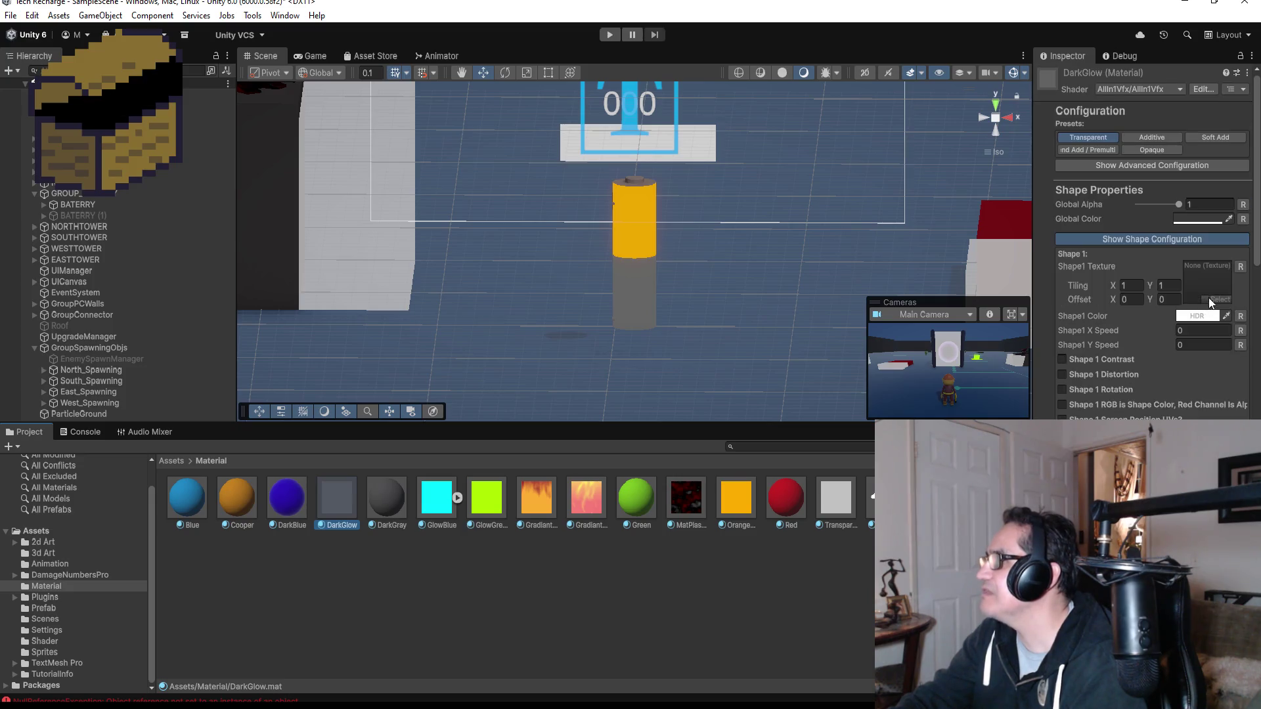
- Change DarkGlow's Global Color to a deep dark purple
{"action": "left_click", "coordinate": [1193, 220]}
{"action": "left_click_drag", "start_coordinate": [1234, 367], "coordinate": [1217, 388]}
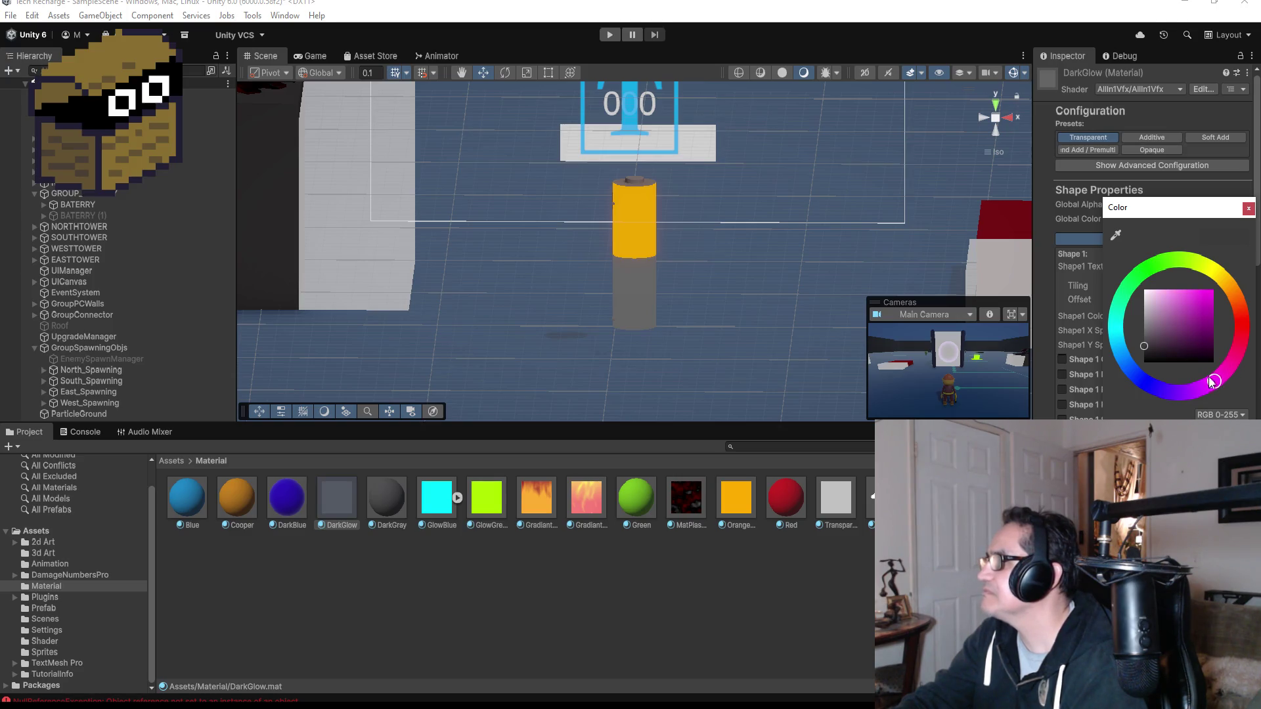
{"action": "mouse_move", "coordinate": [1161, 340]}
{"action": "left_mouse_down"}
{"action": "mouse_move", "coordinate": [1141, 344]}
{"action": "mouse_move", "coordinate": [1176, 336]}
{"action": "mouse_move", "coordinate": [1167, 341]}
{"action": "left_mouse_up"}
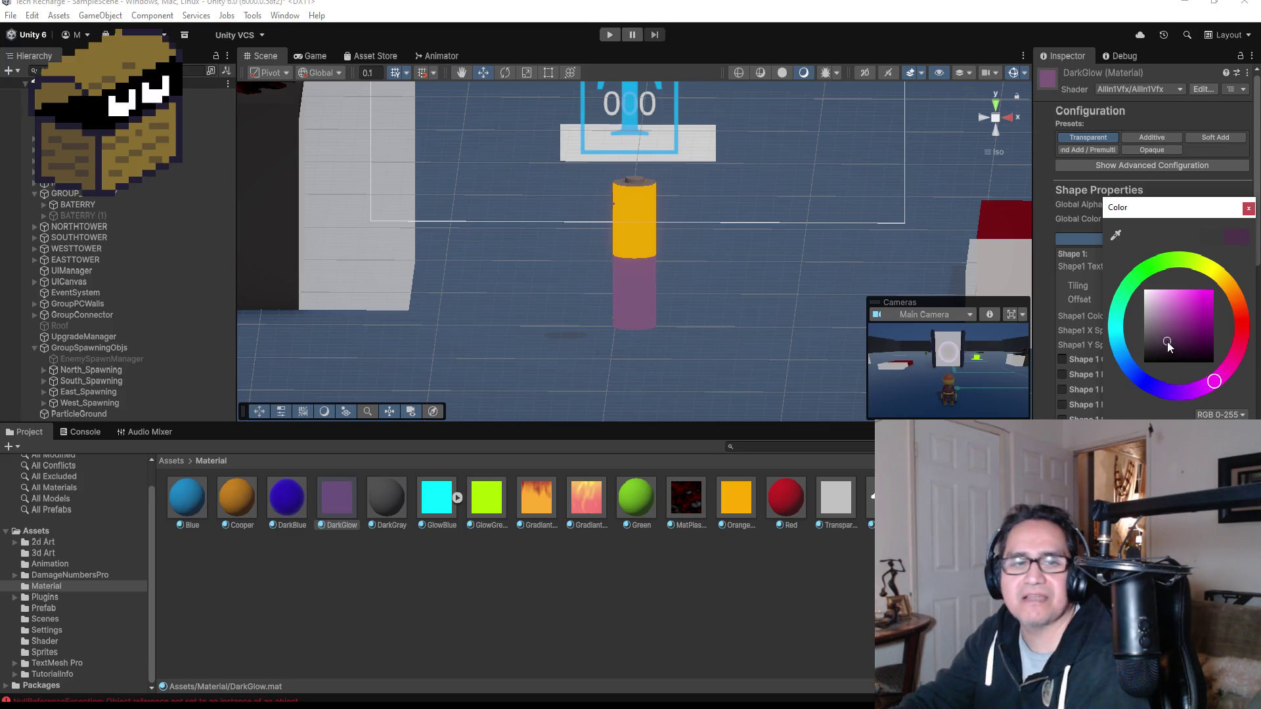
{"action": "left_click_drag", "start_coordinate": [1168, 342], "coordinate": [1173, 349]}
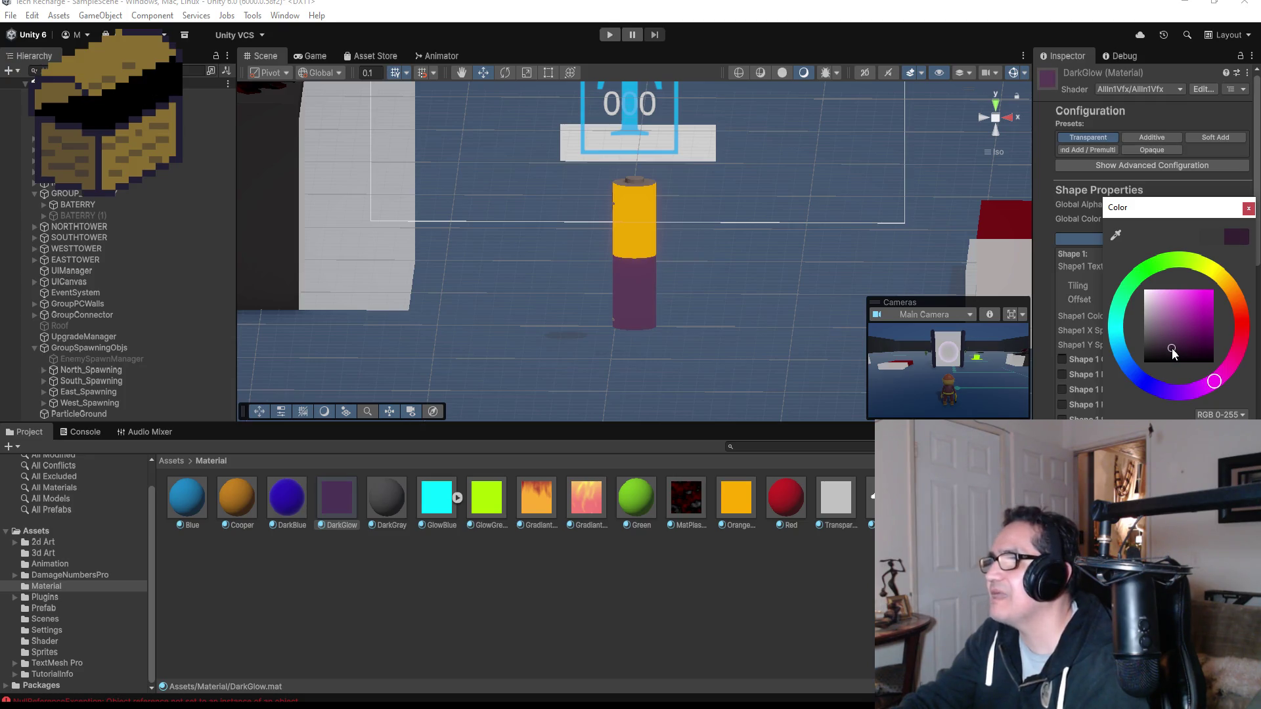
{"action": "left_click", "coordinate": [704, 613]}
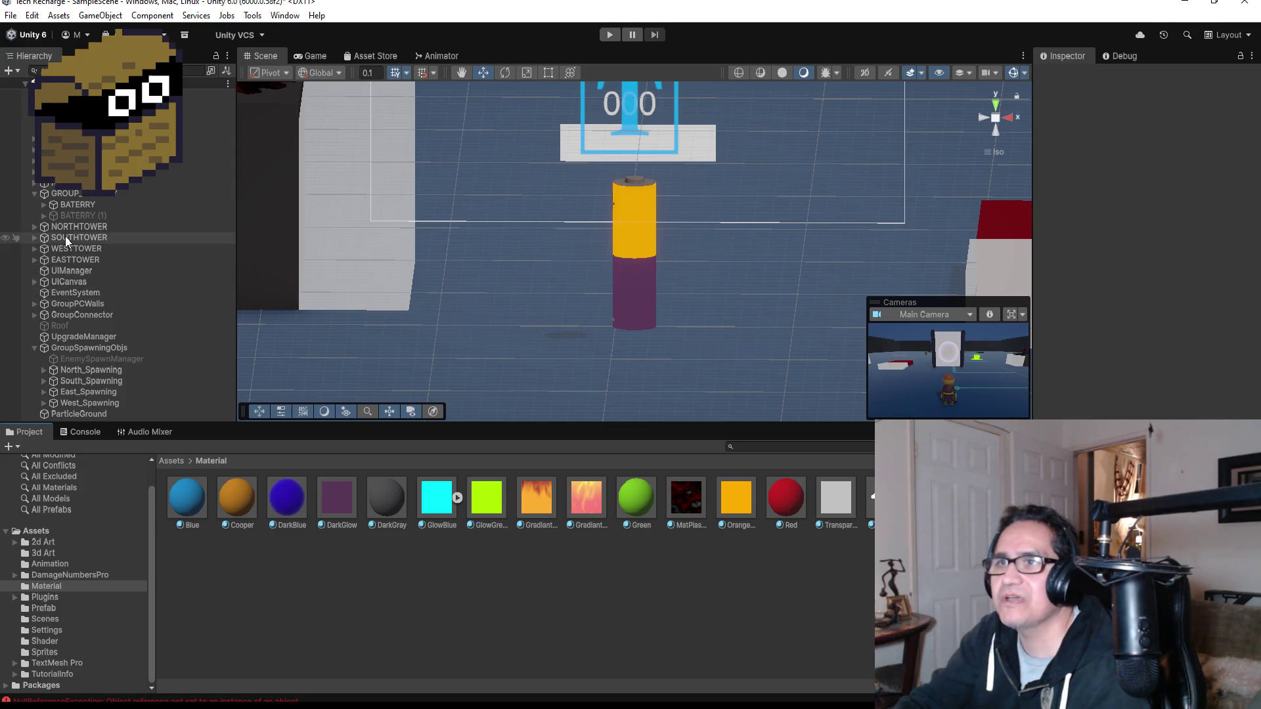
{"action": "left_click", "coordinate": [61, 217]}
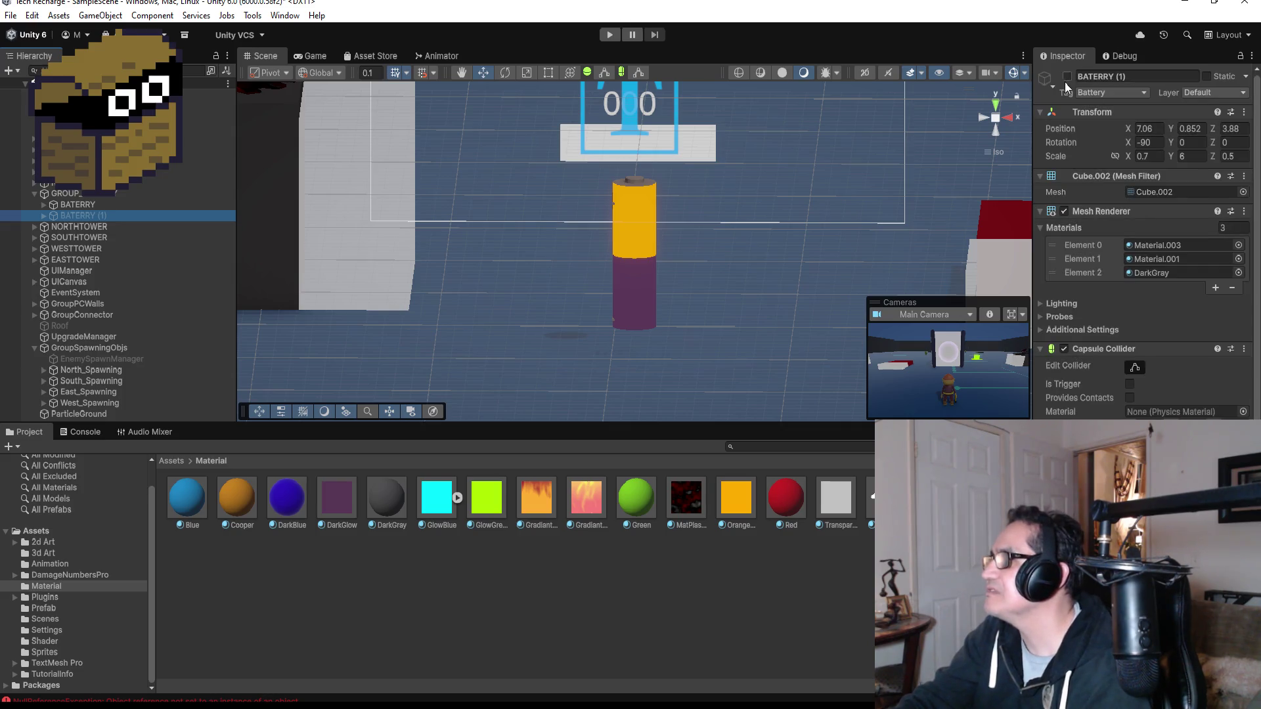
- Activate BATERRY (1) and frame it in the Scene view
{"action": "left_click", "coordinate": [1069, 77]}
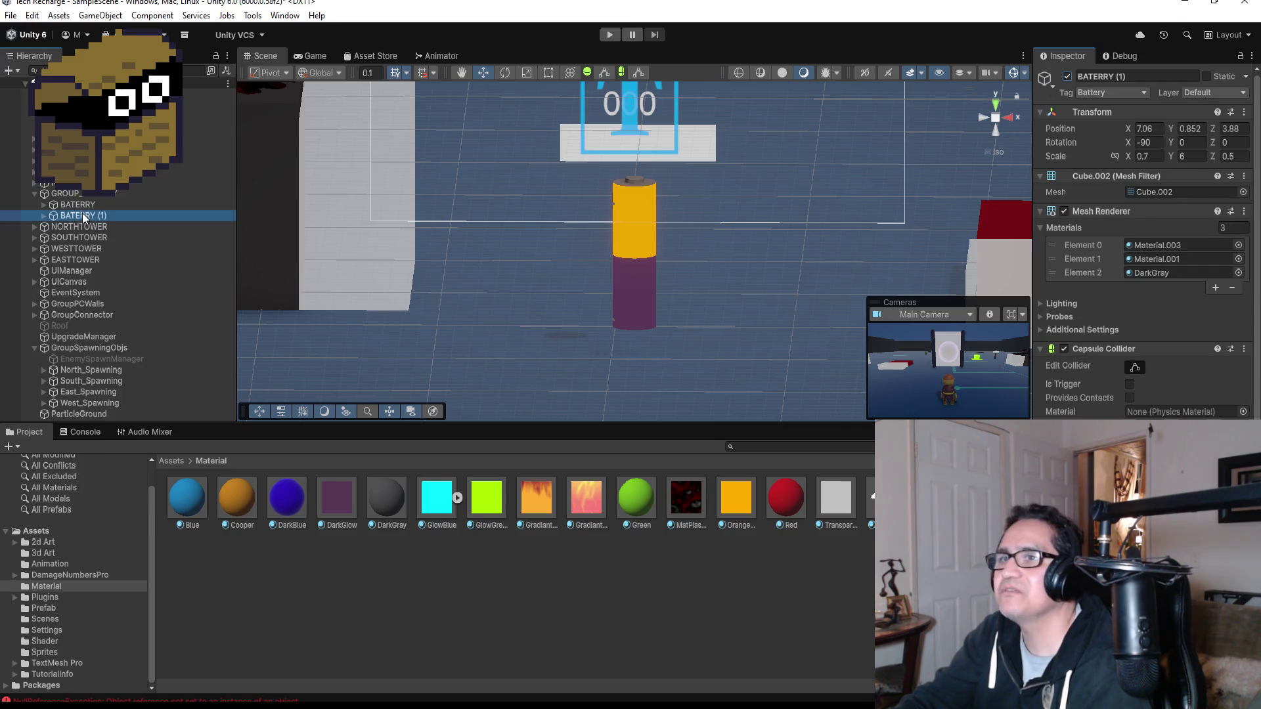
{"action": "double_click", "coordinate": [82, 213]}
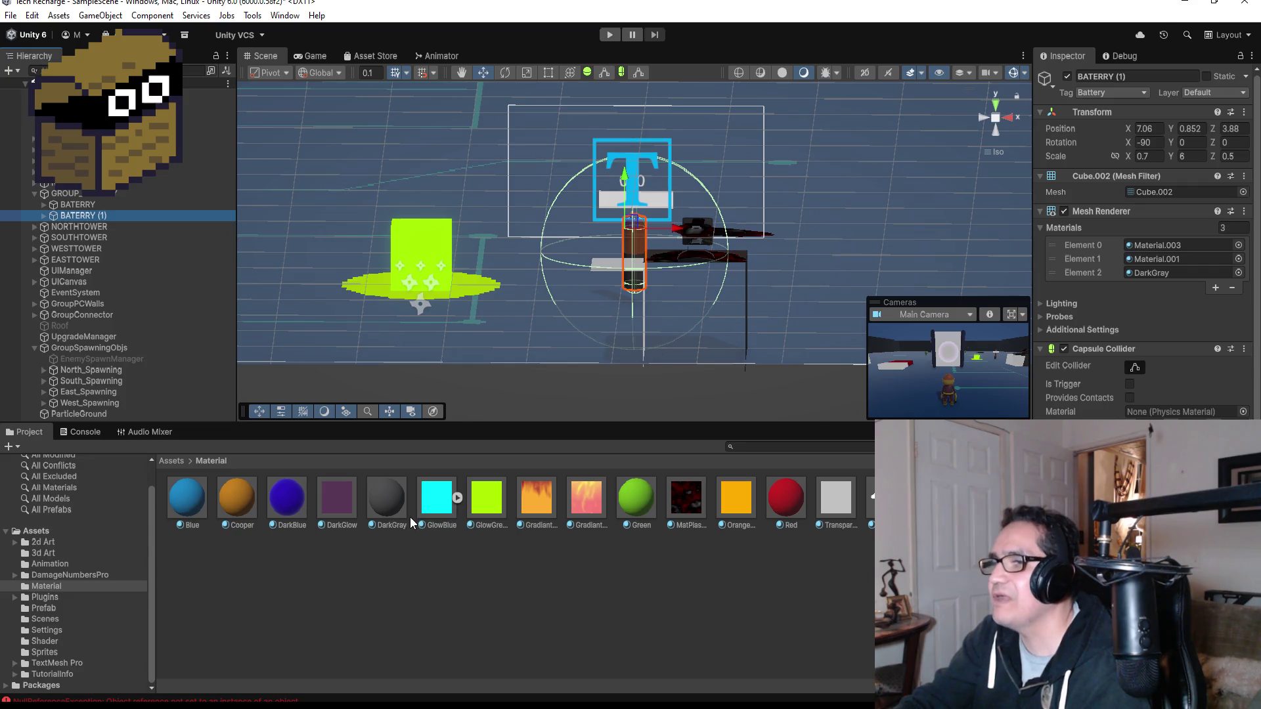
{"action": "scroll", "coordinate": [647, 309], "scroll_direction": "up", "scroll_amount": 5}
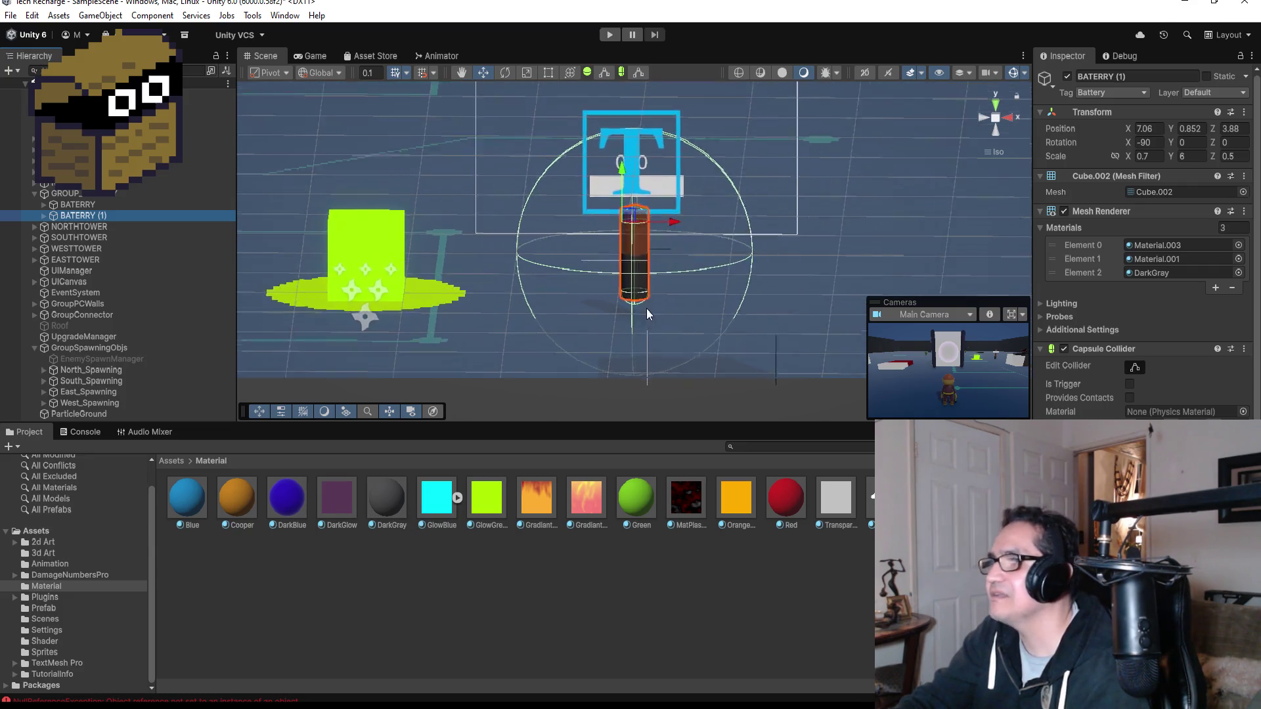
- Put DarkGlow on its lower part and GradiantRedYellow on its upper part
{"action": "mouse_move", "coordinate": [347, 487]}
{"action": "left_mouse_down"}
{"action": "mouse_move", "coordinate": [486, 421]}
{"action": "mouse_move", "coordinate": [634, 322]}
{"action": "mouse_move", "coordinate": [645, 292]}
{"action": "mouse_move", "coordinate": [583, 355]}
{"action": "left_mouse_up"}
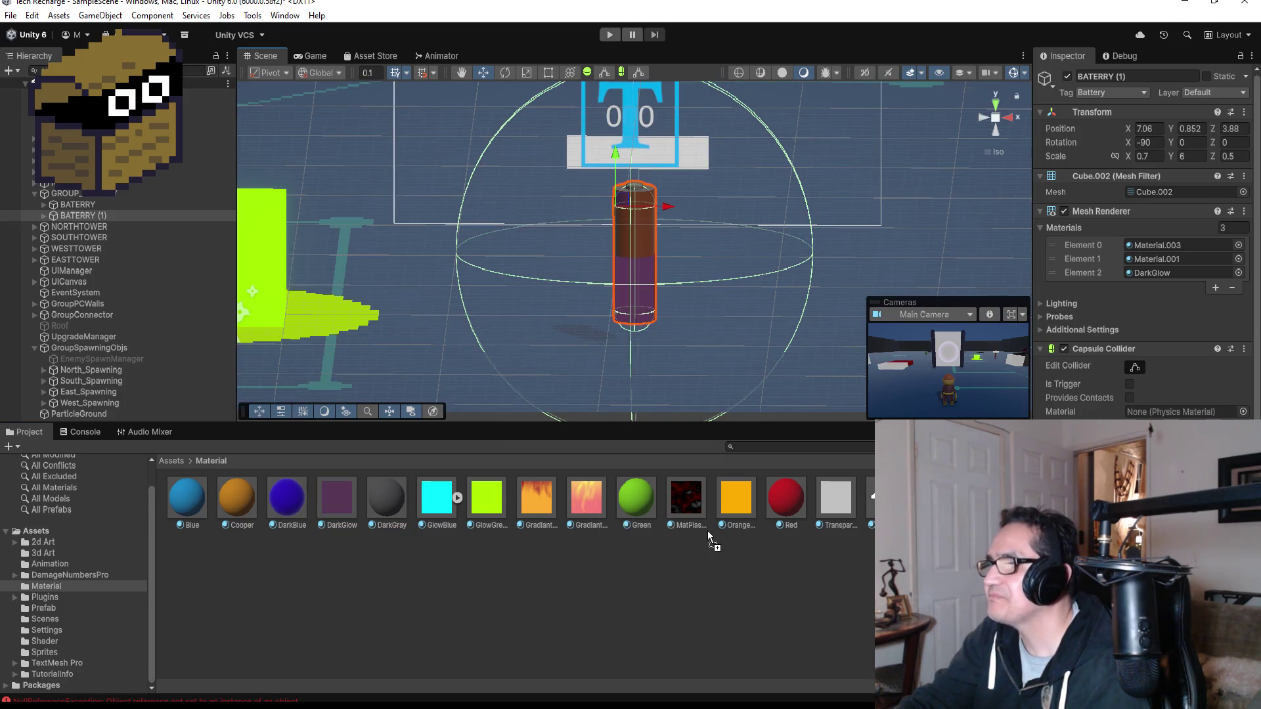
{"action": "mouse_move", "coordinate": [586, 498]}
{"action": "left_mouse_down"}
{"action": "mouse_move", "coordinate": [641, 227]}
{"action": "mouse_move", "coordinate": [642, 245]}
{"action": "left_mouse_up"}
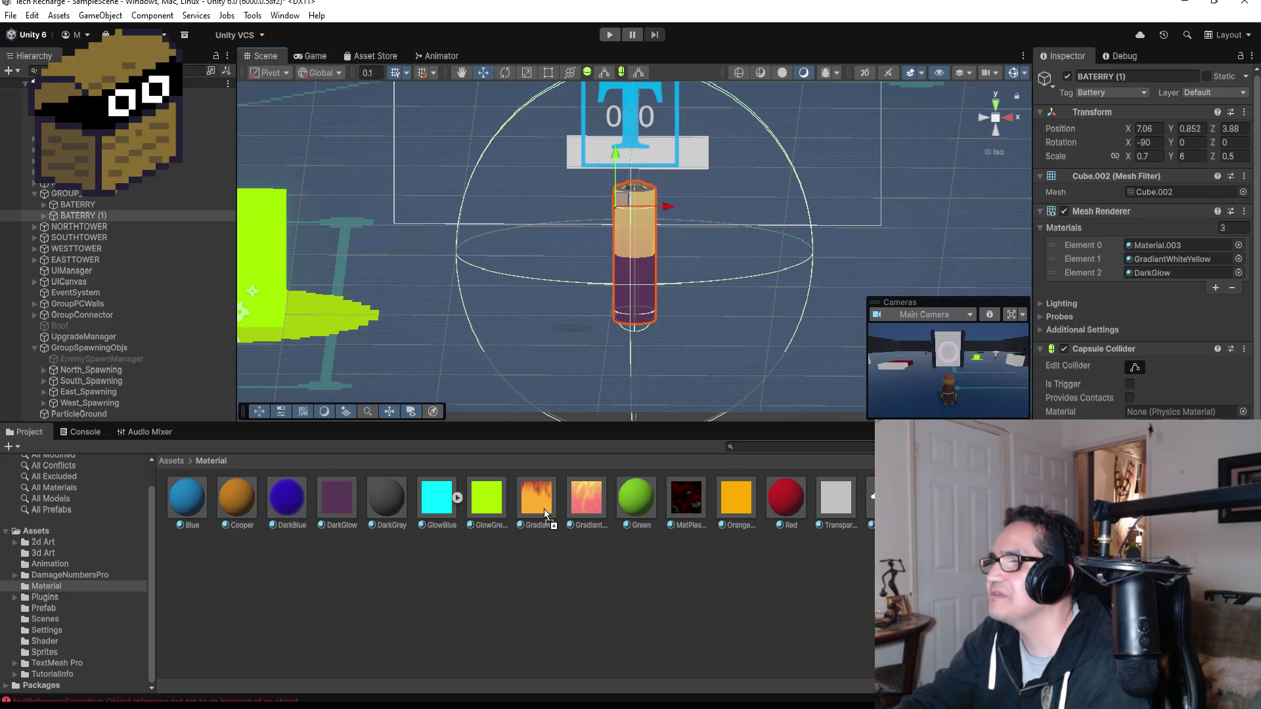
{"action": "left_click_drag", "start_coordinate": [526, 499], "coordinate": [655, 306]}
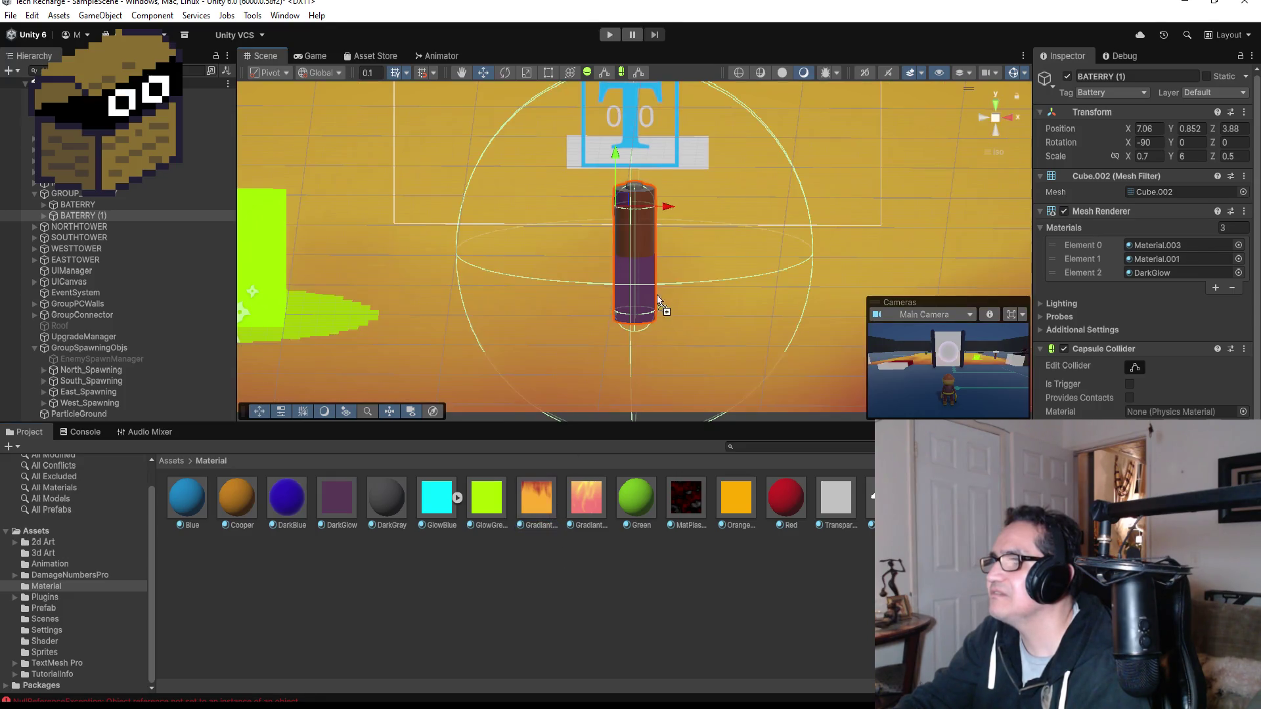
{"action": "left_click_drag", "start_coordinate": [646, 237], "coordinate": [641, 233]}
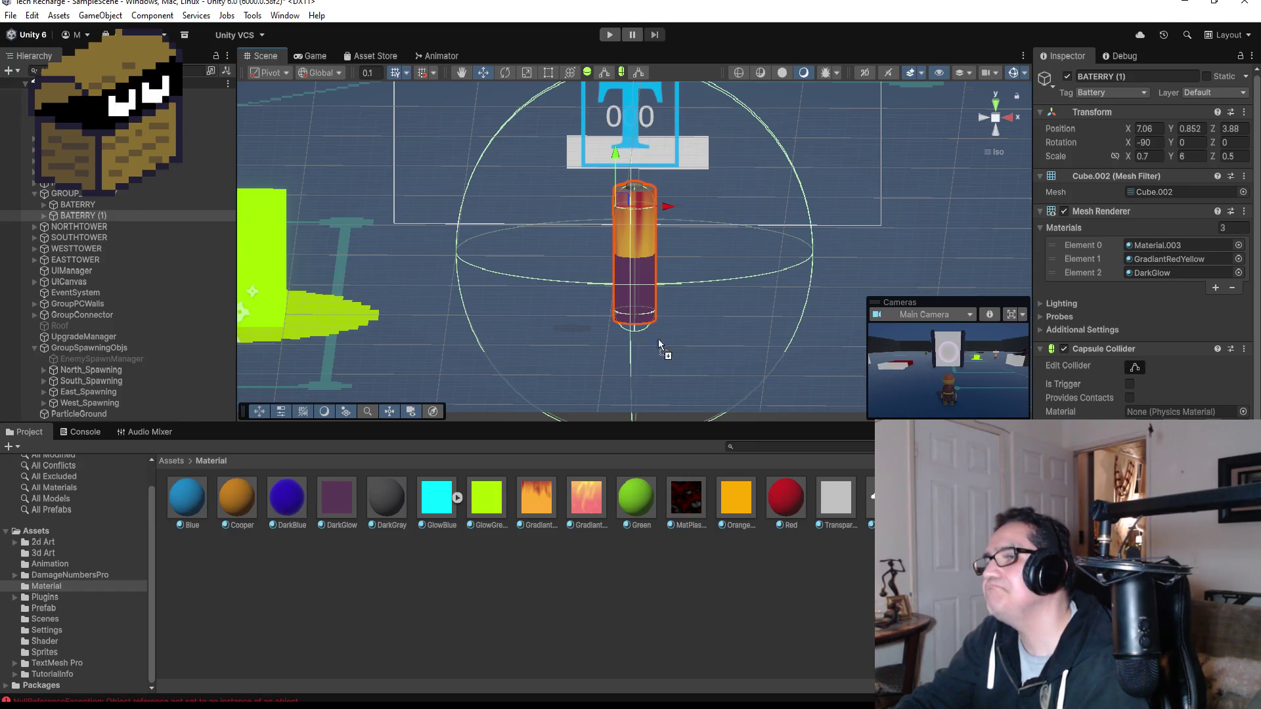
- Replace the battery top's gradient with the Orange material and save the project
{"action": "left_click", "coordinate": [549, 501]}
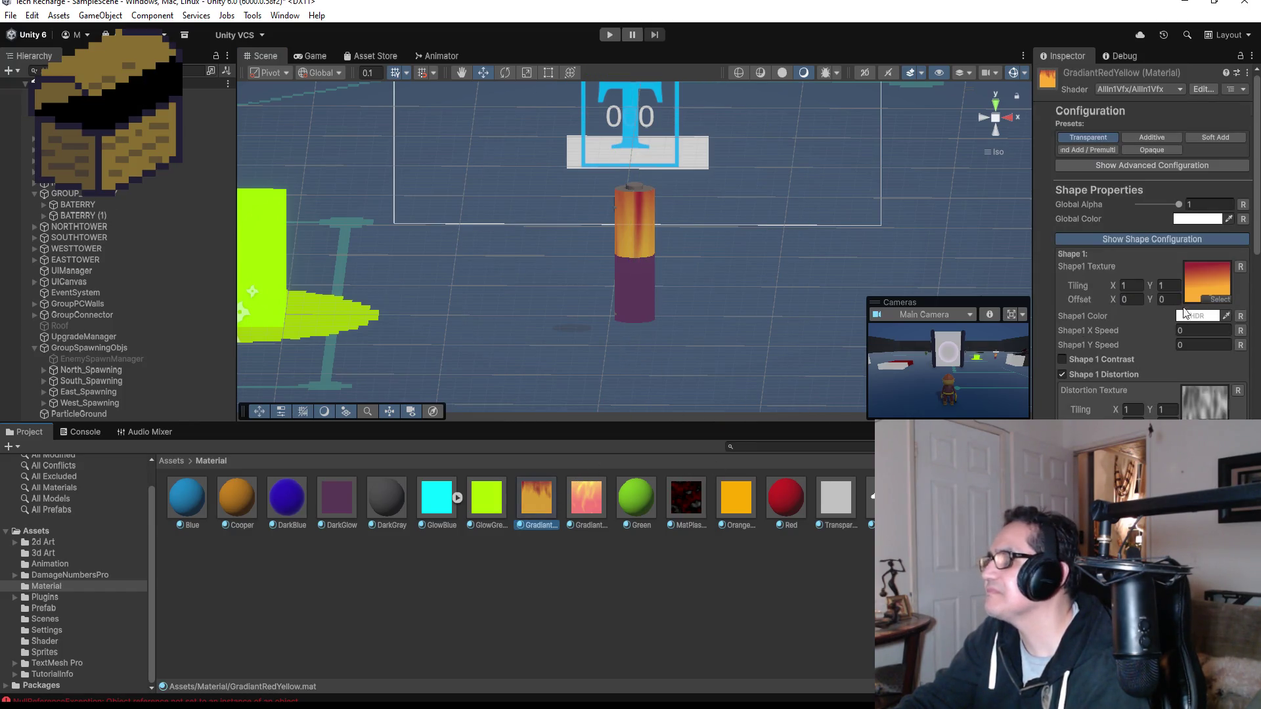
{"action": "scroll", "coordinate": [1177, 365], "scroll_direction": "down", "scroll_amount": 4}
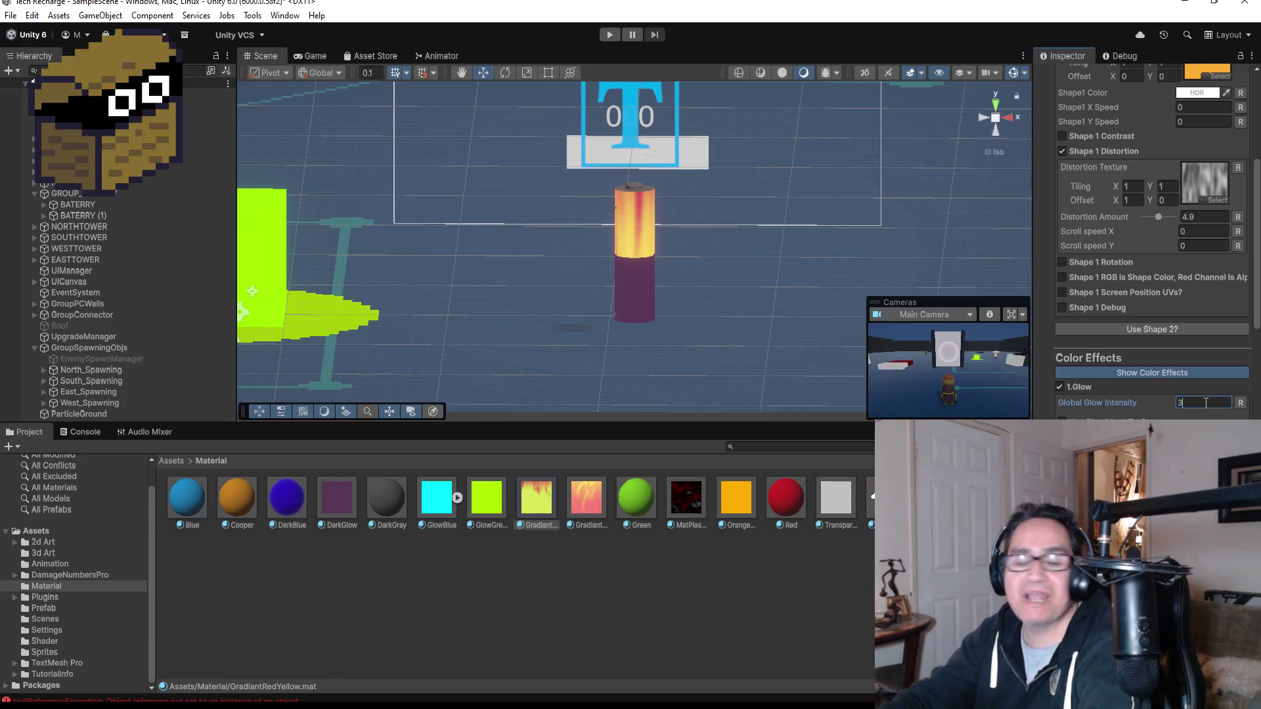
{"action": "left_click_drag", "start_coordinate": [735, 497], "coordinate": [633, 220]}
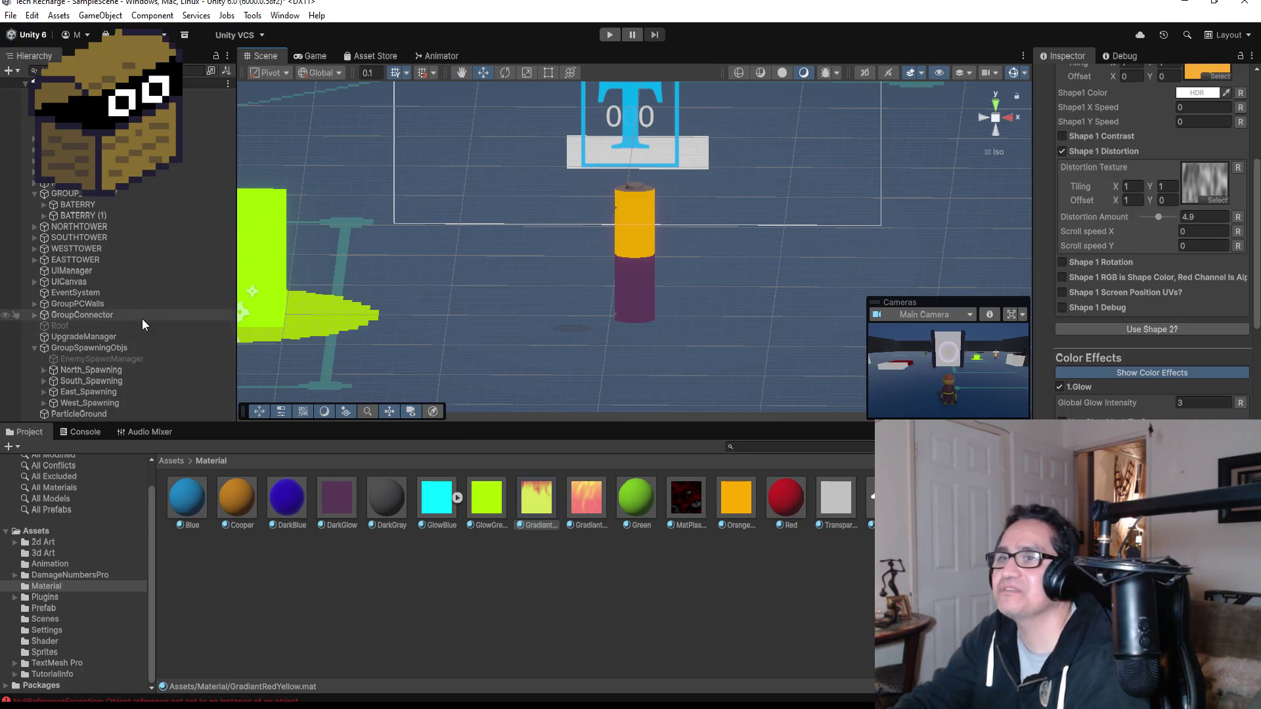
{"action": "scroll", "coordinate": [487, 306], "scroll_direction": "down", "scroll_amount": 5}
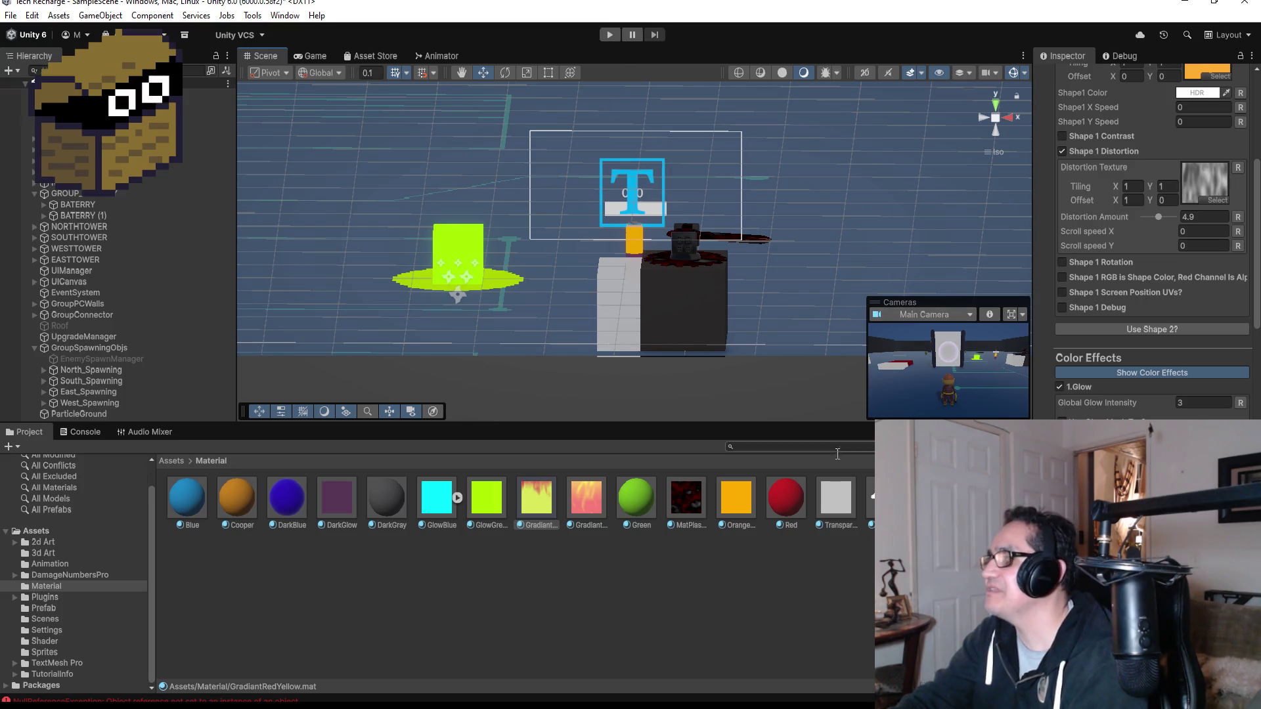
{"action": "left_click", "coordinate": [11, 15]}
{"action": "left_click", "coordinate": [33, 116]}
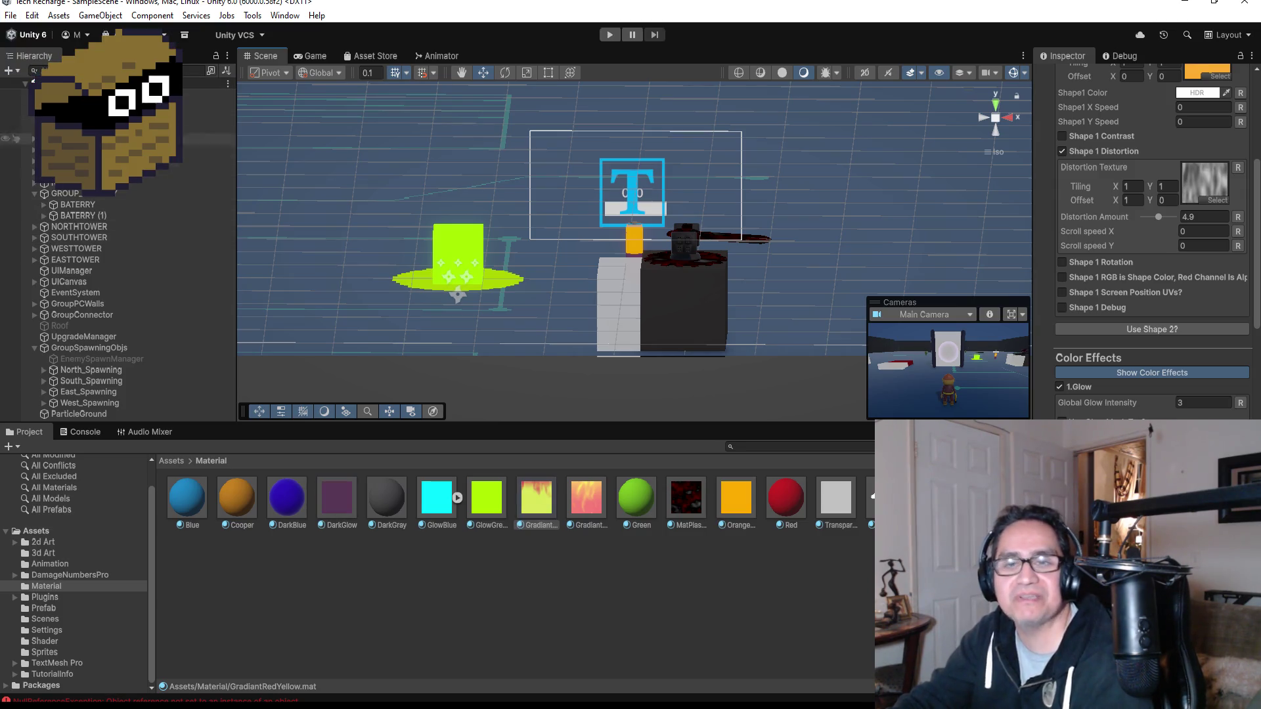
- Start Play mode, walk onto the shop circle and dismiss the shopkeeper upgrade screen
{"action": "left_click", "coordinate": [608, 36]}
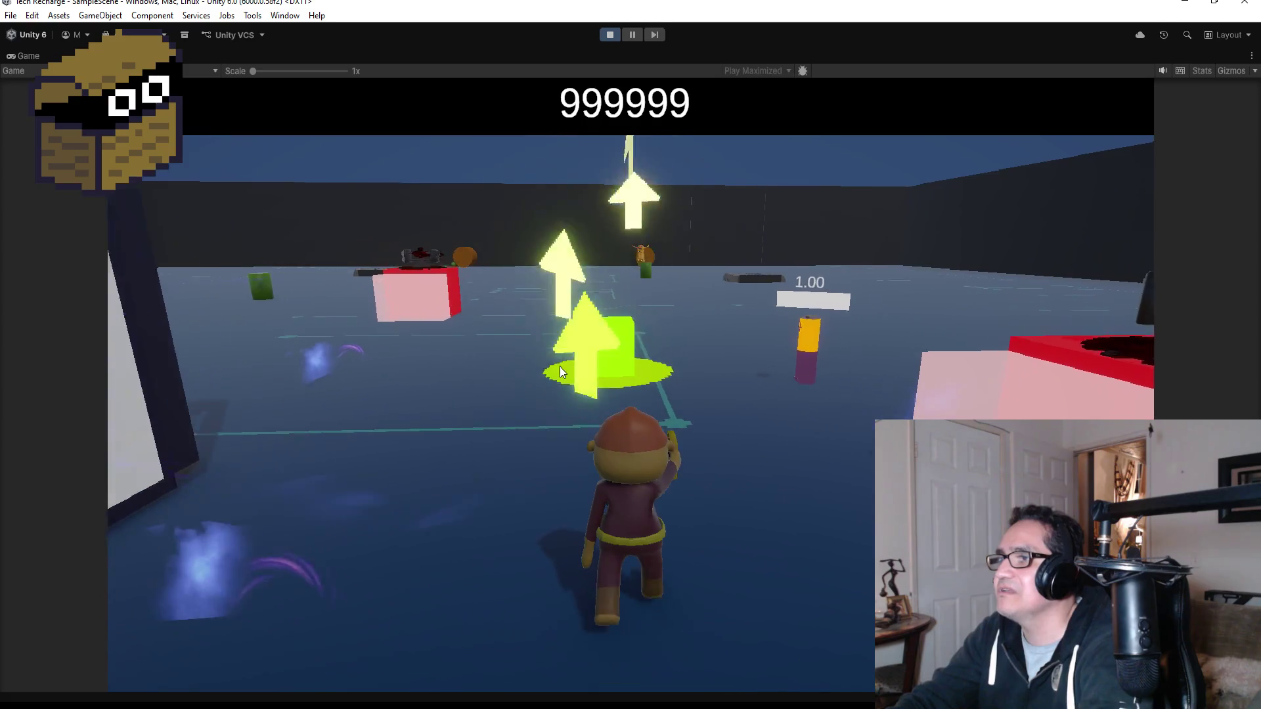
{"action": "key", "text": "w"}
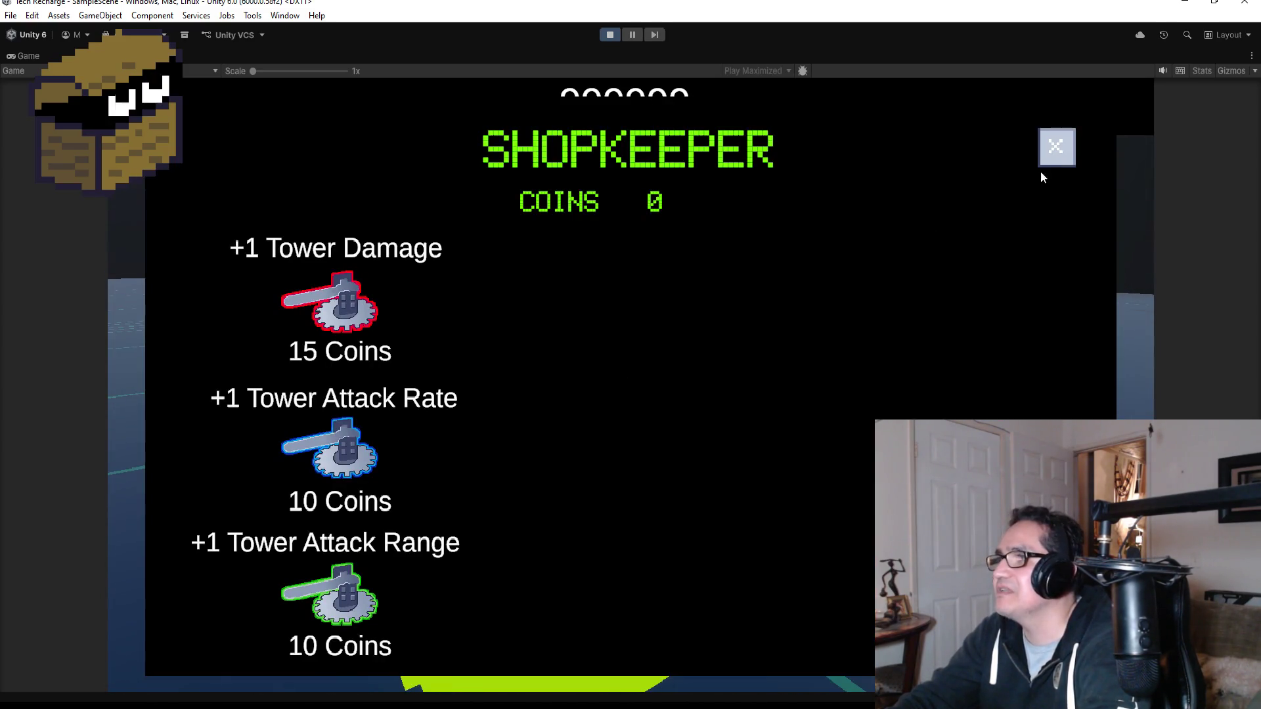
{"action": "left_click", "coordinate": [1055, 153]}
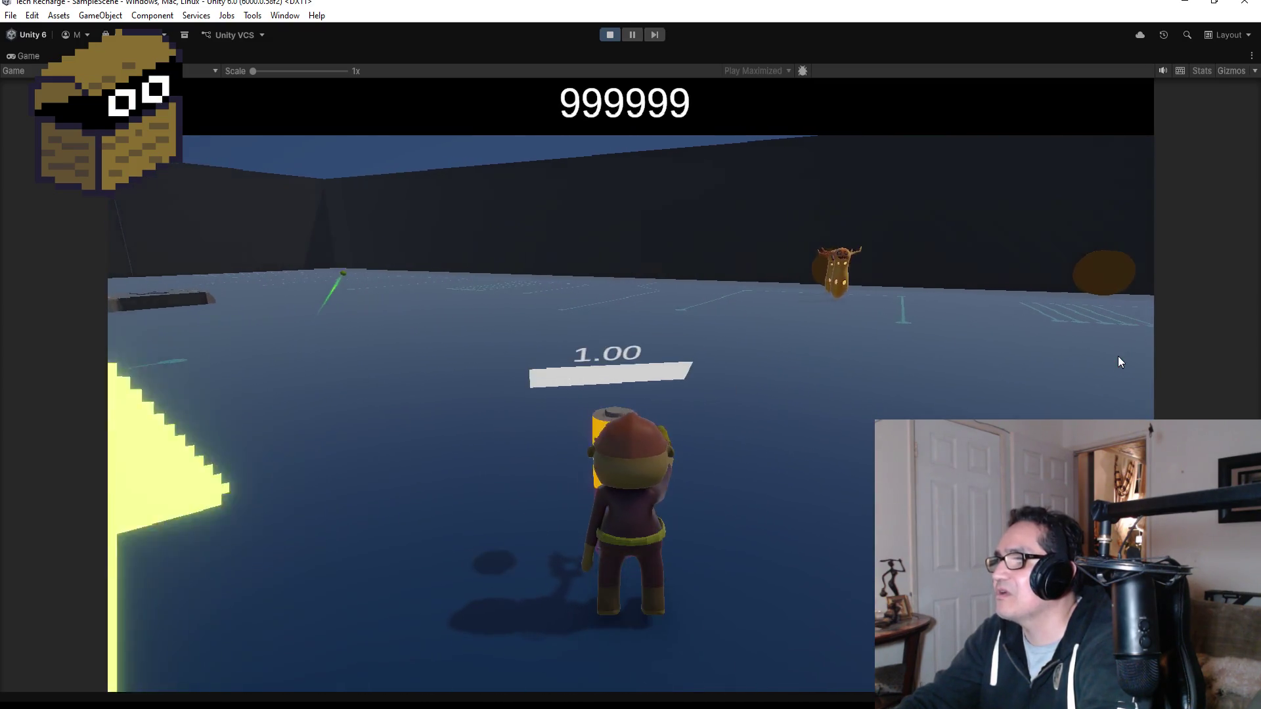
- Run toward the portal, fire at enemies near the pink turret, then walk by the green turret
{"action": "key", "text": "w"}
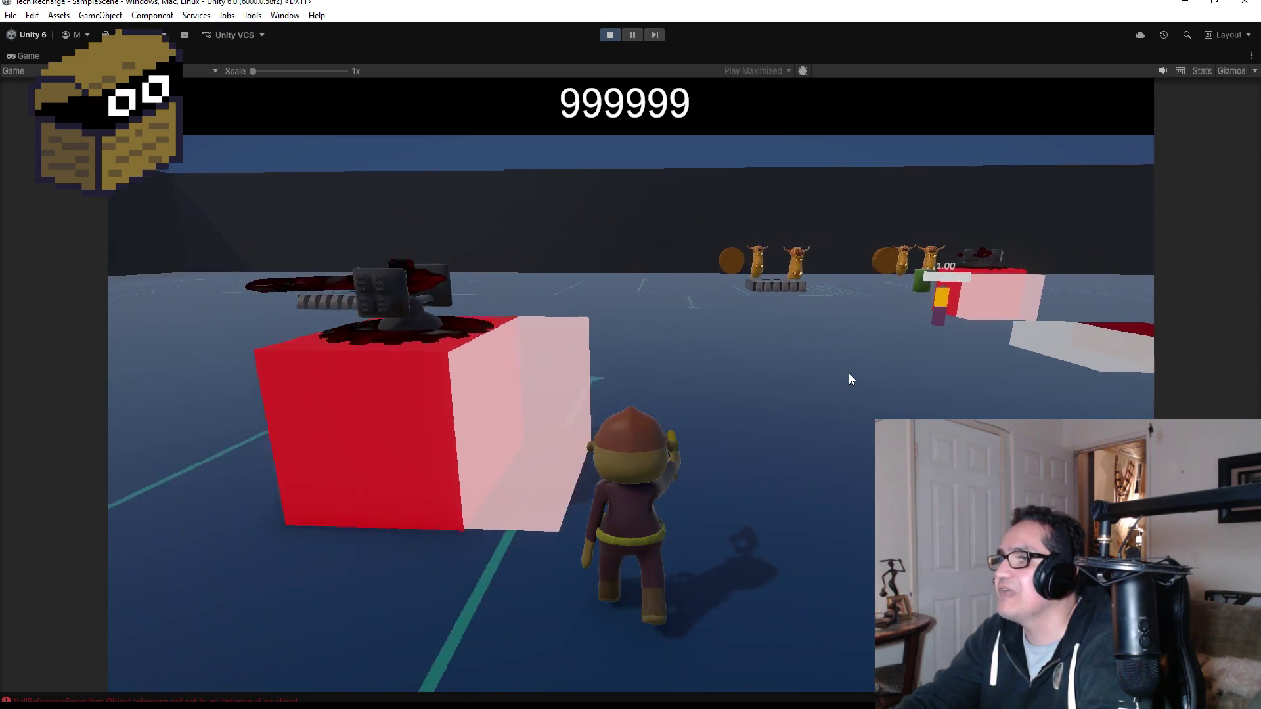
{"action": "left_click", "coordinate": [869, 368]}
{"action": "left_click", "coordinate": [866, 355]}
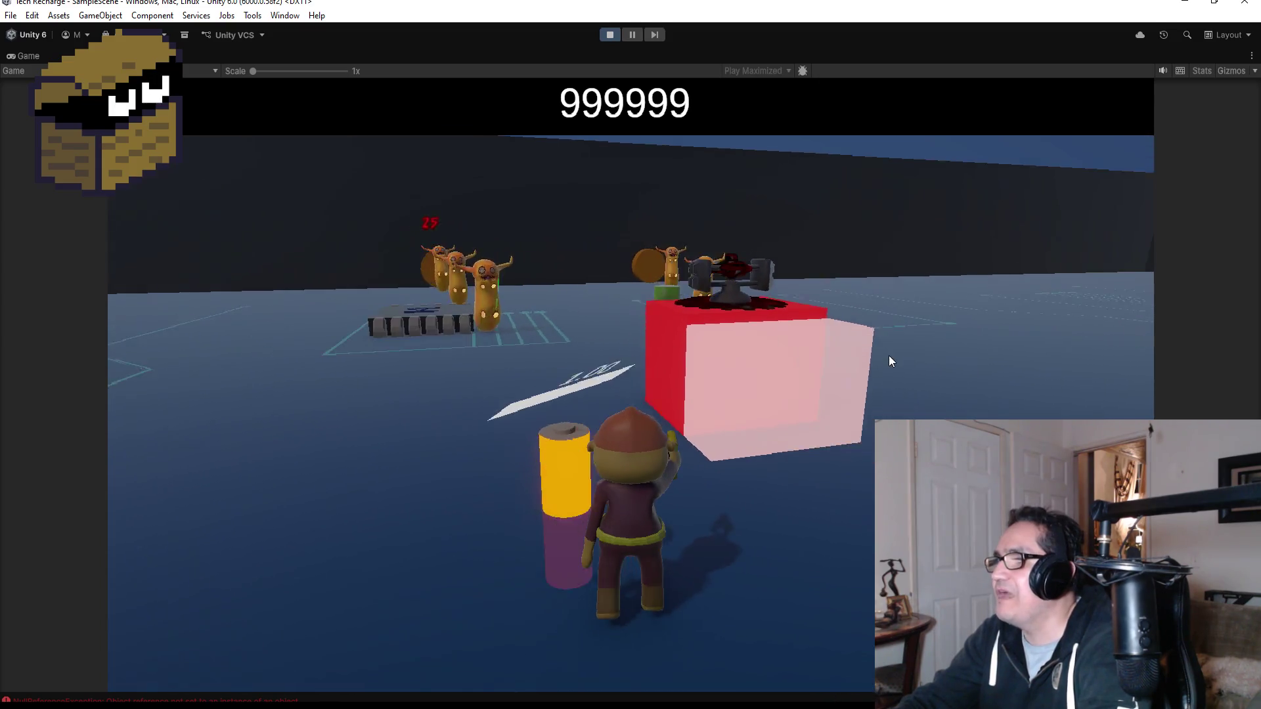
{"action": "key", "text": "w"}
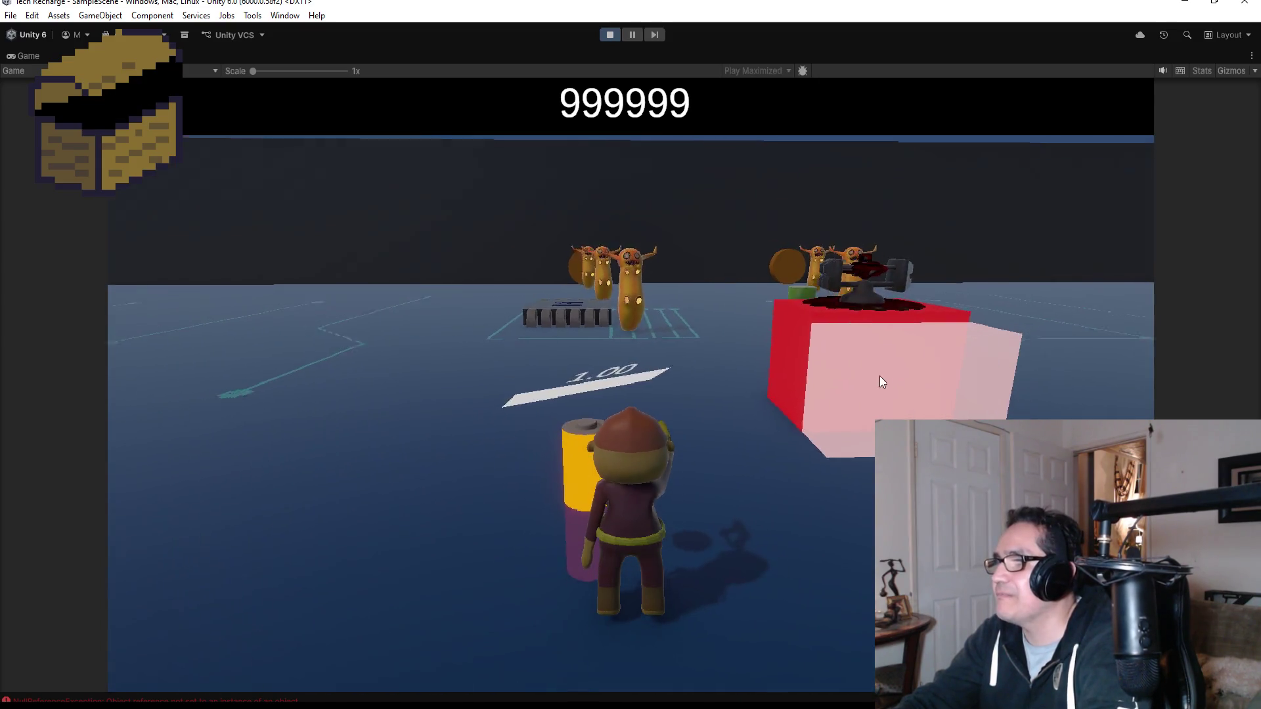
{"action": "key", "text": "a"}
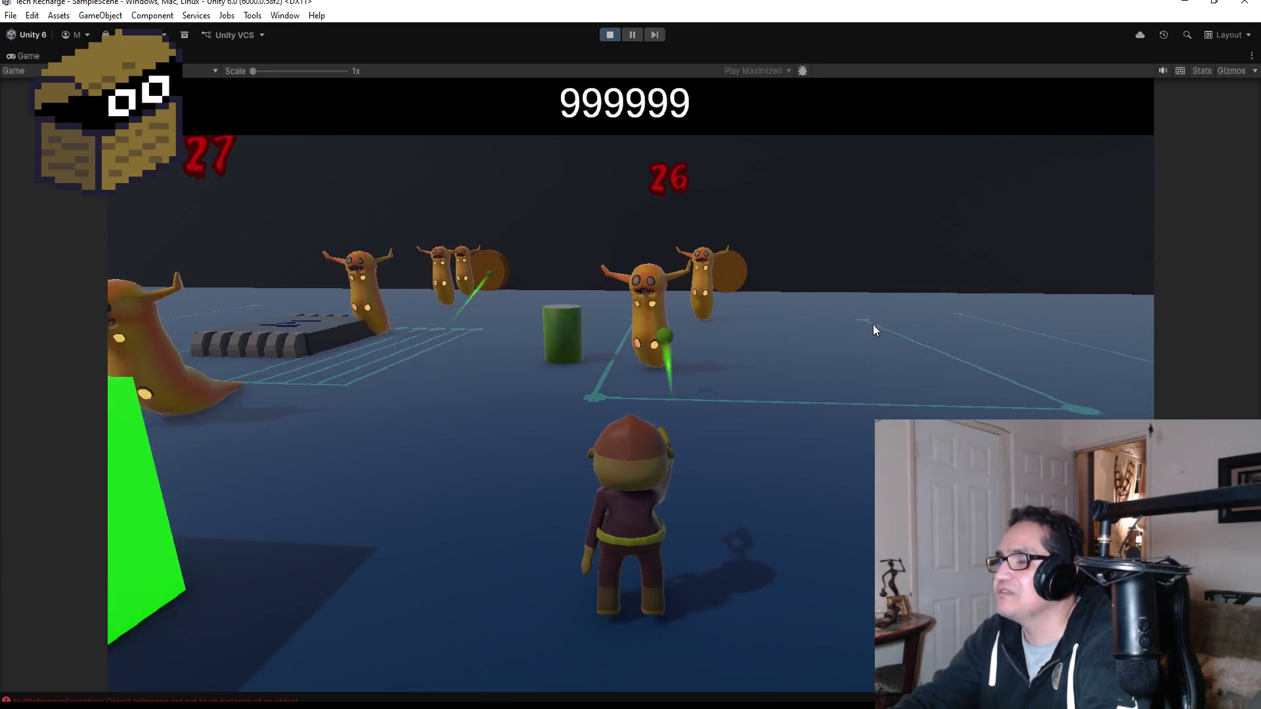
{"action": "key", "text": "s"}
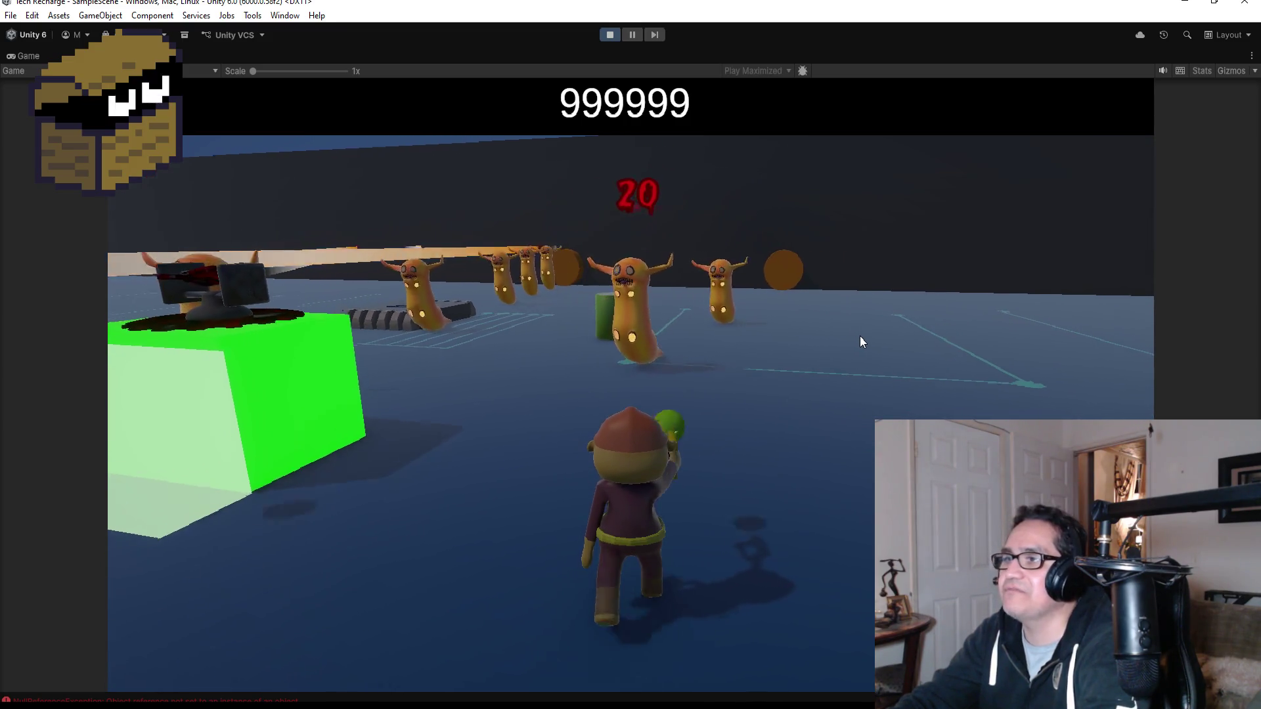
{"action": "key", "text": "w"}
{"action": "key", "text": "w"}
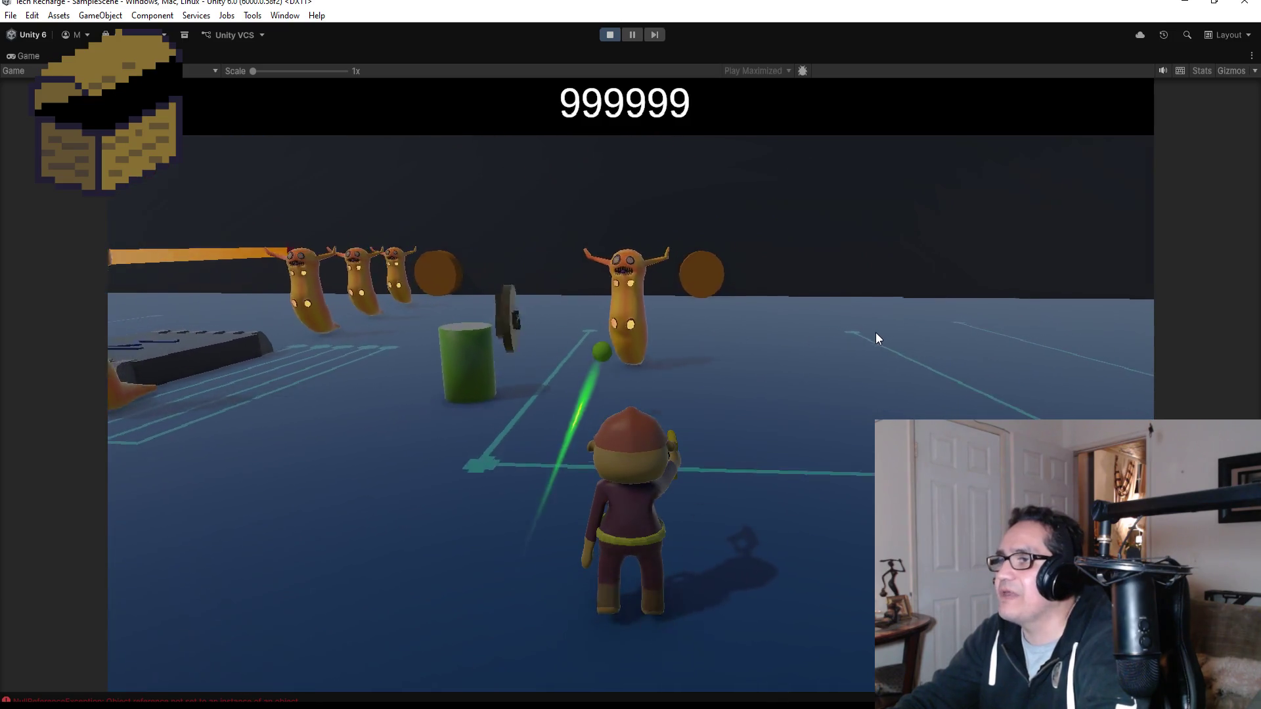
{"action": "key", "text": "a"}
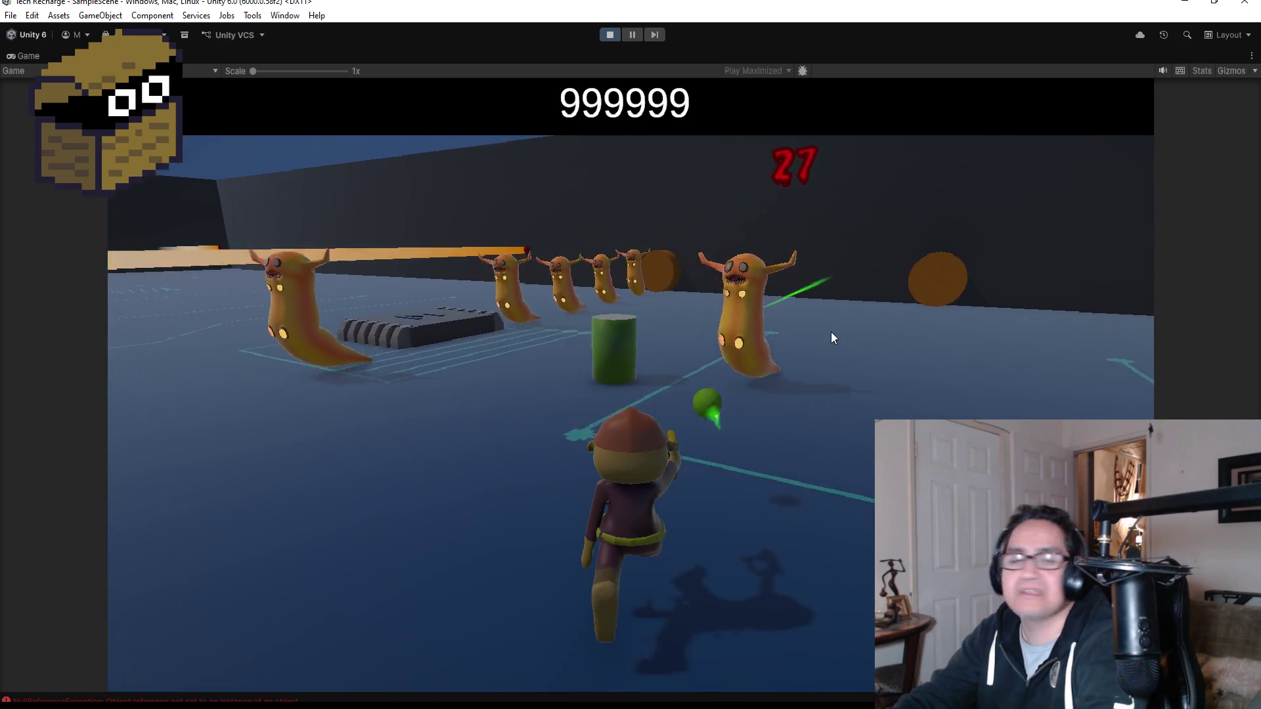
{"action": "key", "text": "d"}
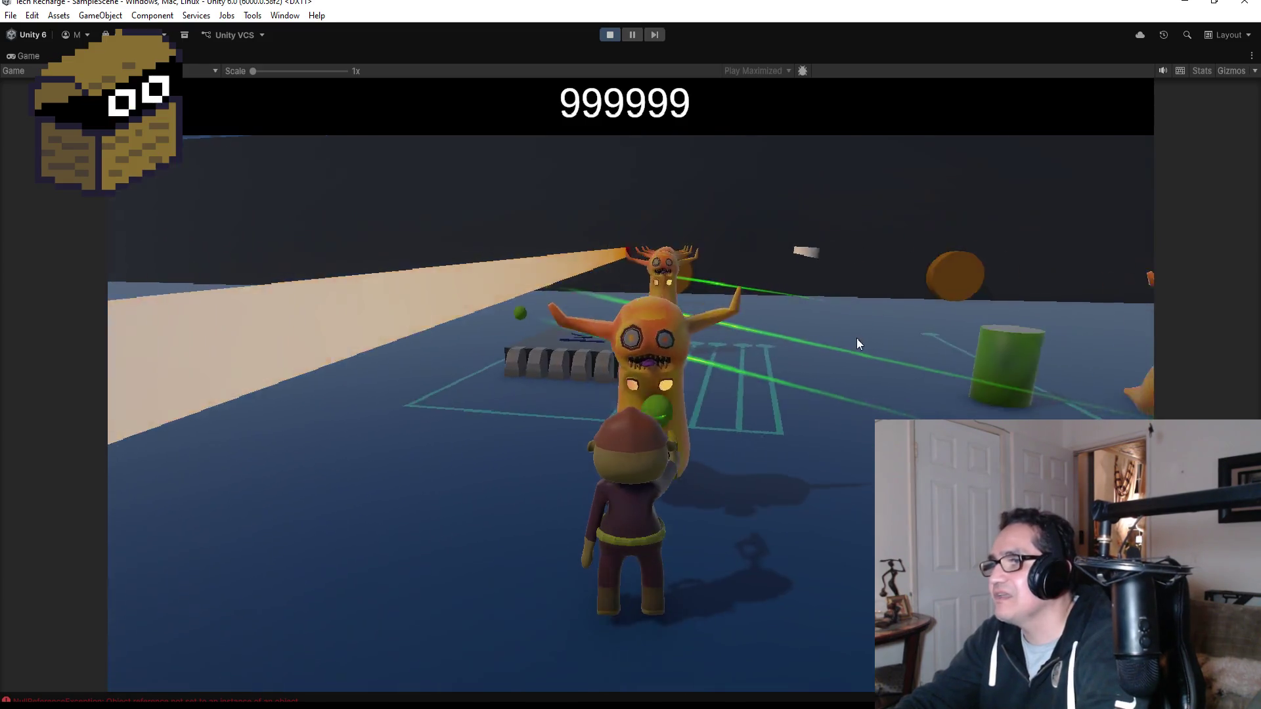
{"action": "key", "text": "d"}
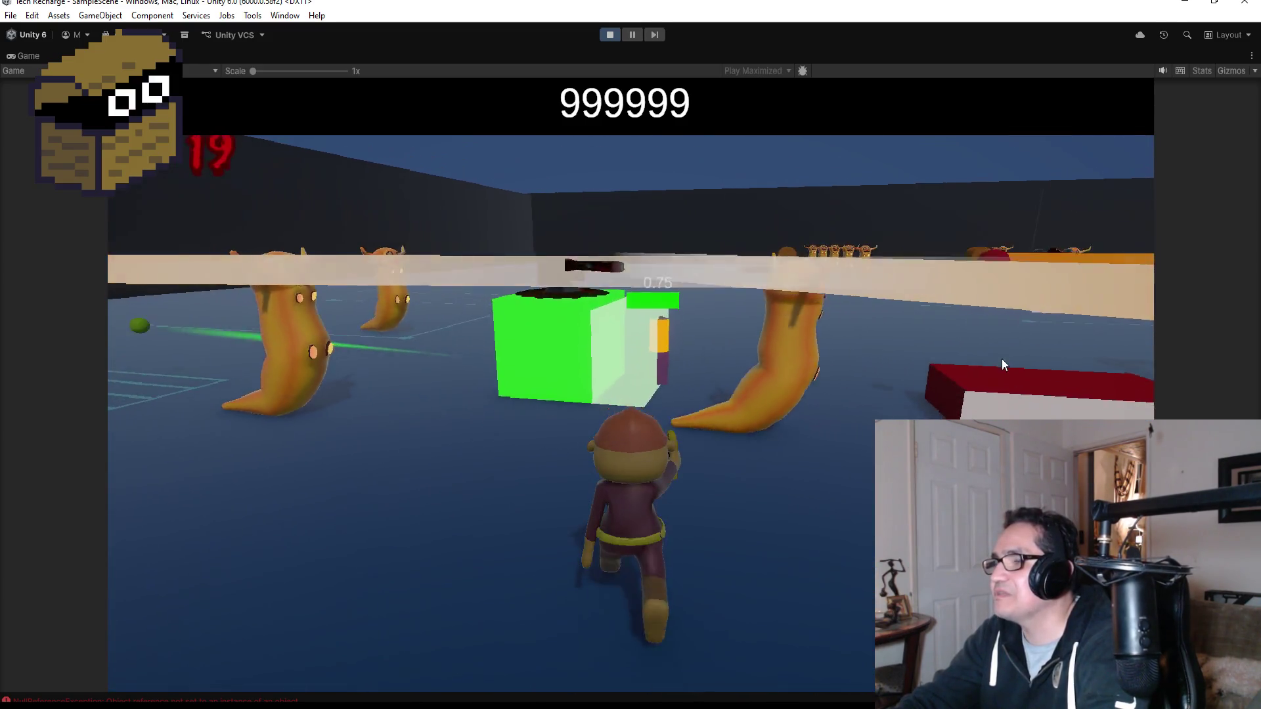
{"action": "key", "text": "w"}
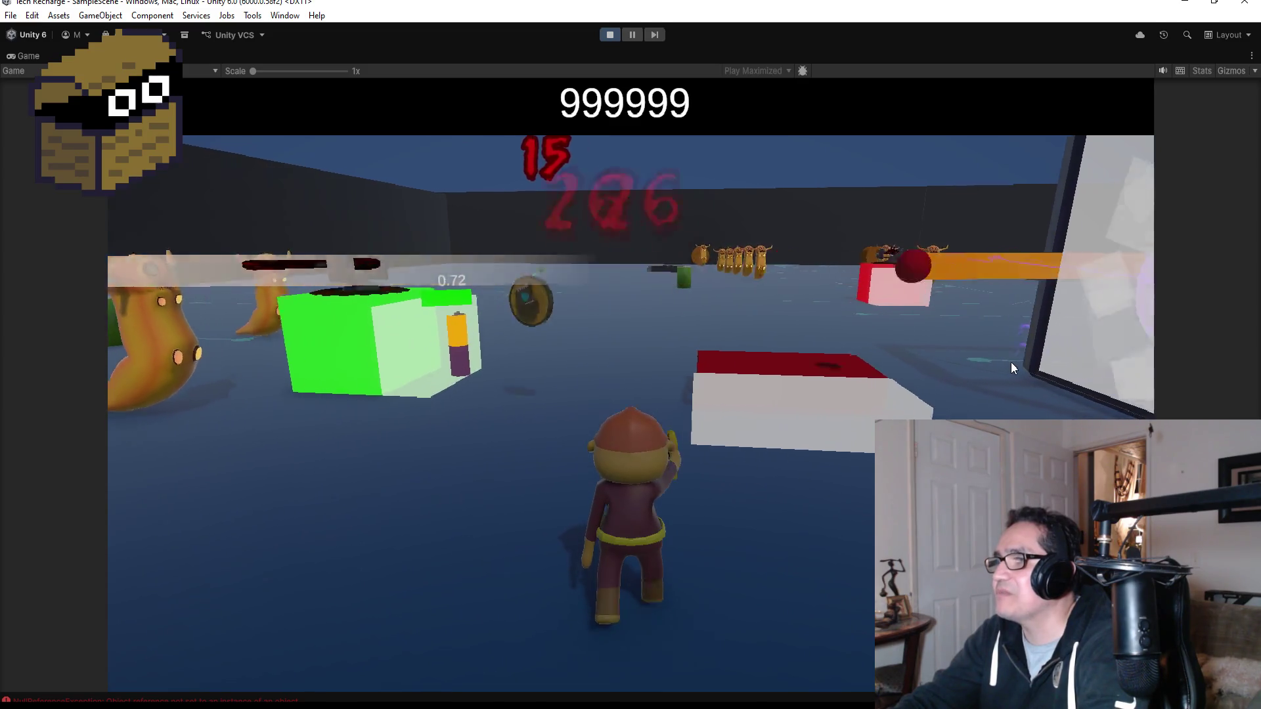
- Walk onto the red-and-white battery platform and look around toward the panel, green cube and portal
{"action": "key", "text": "d"}
{"action": "key", "text": "w"}
{"action": "key", "text": "a"}
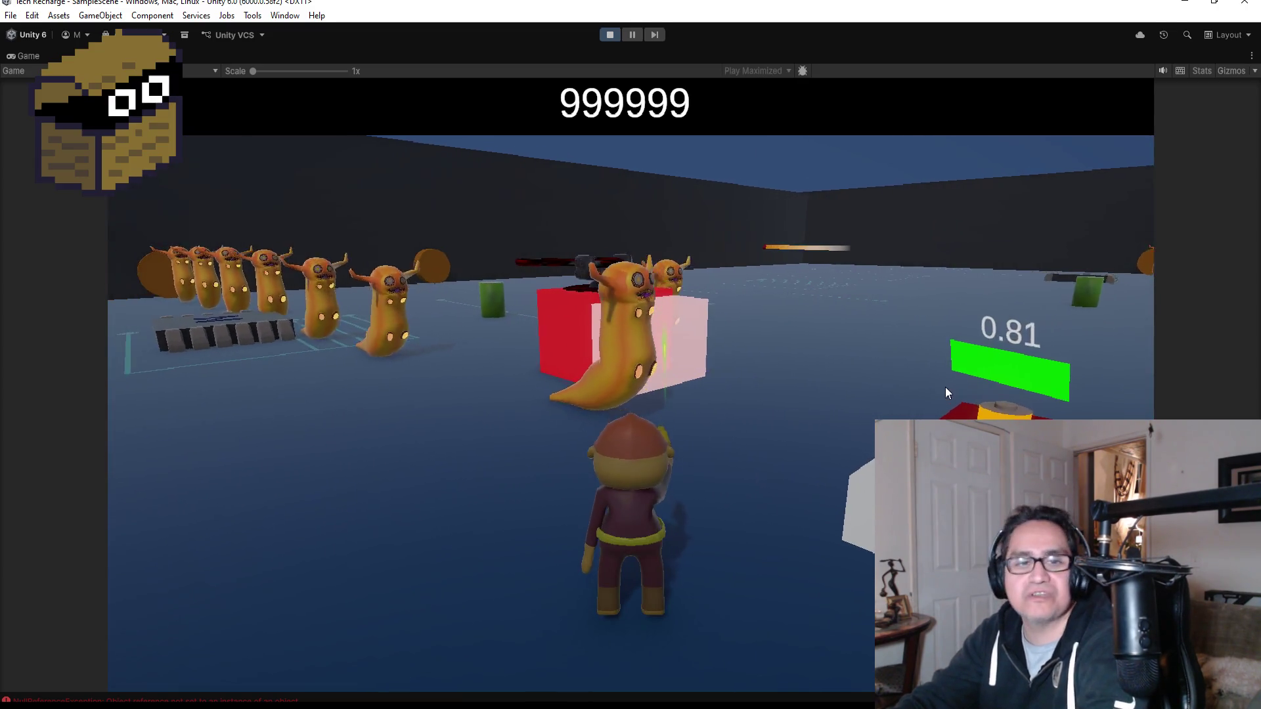
{"action": "key", "text": "d"}
{"action": "key", "text": "d"}
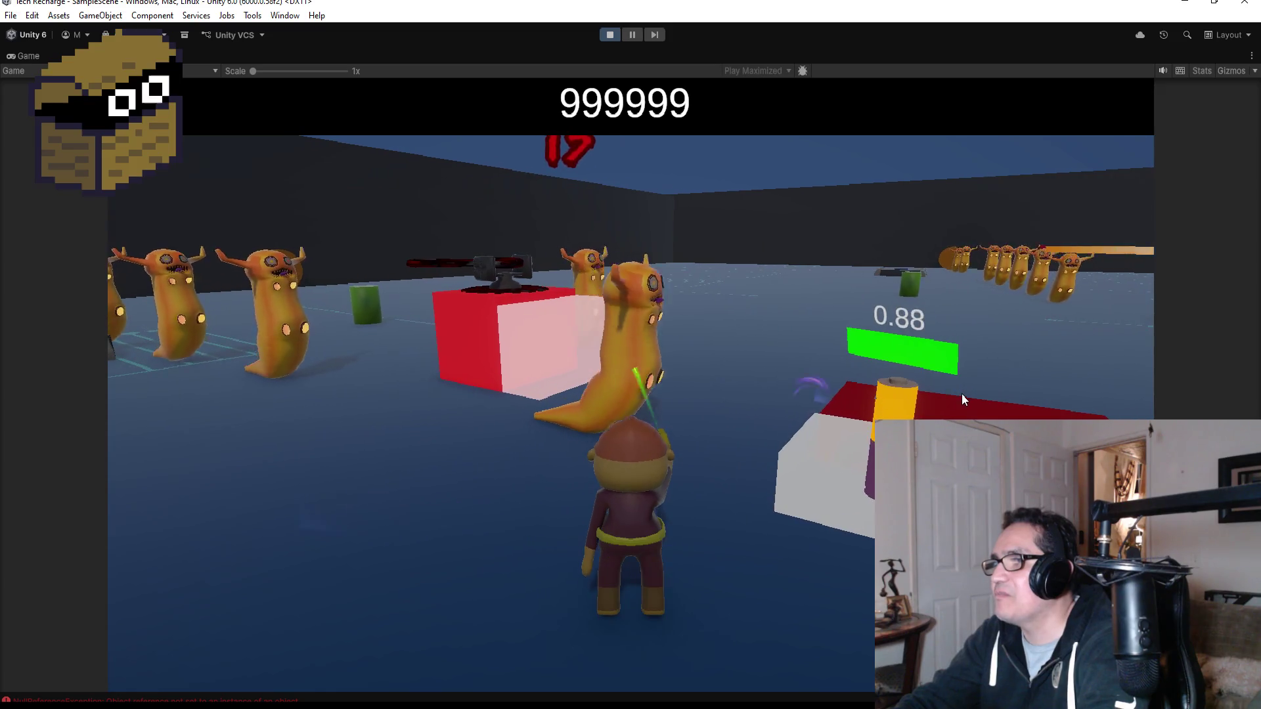
{"action": "key", "text": "d"}
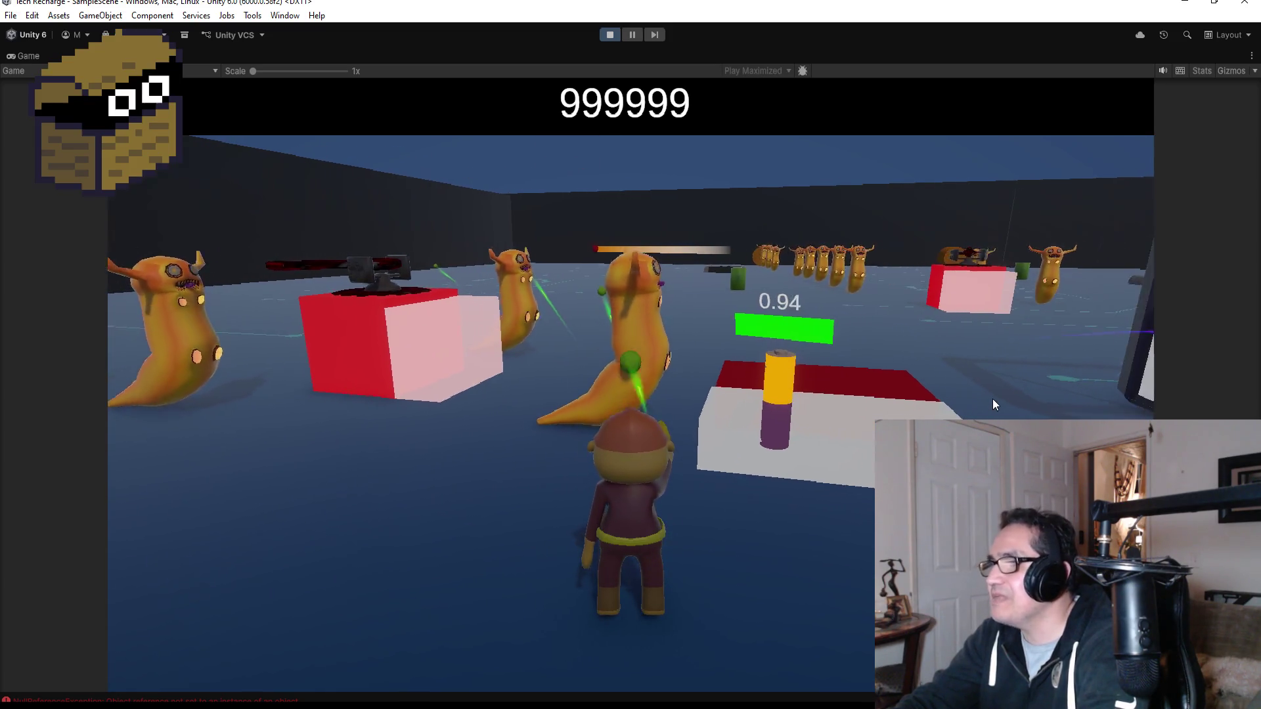
{"action": "key", "text": "d"}
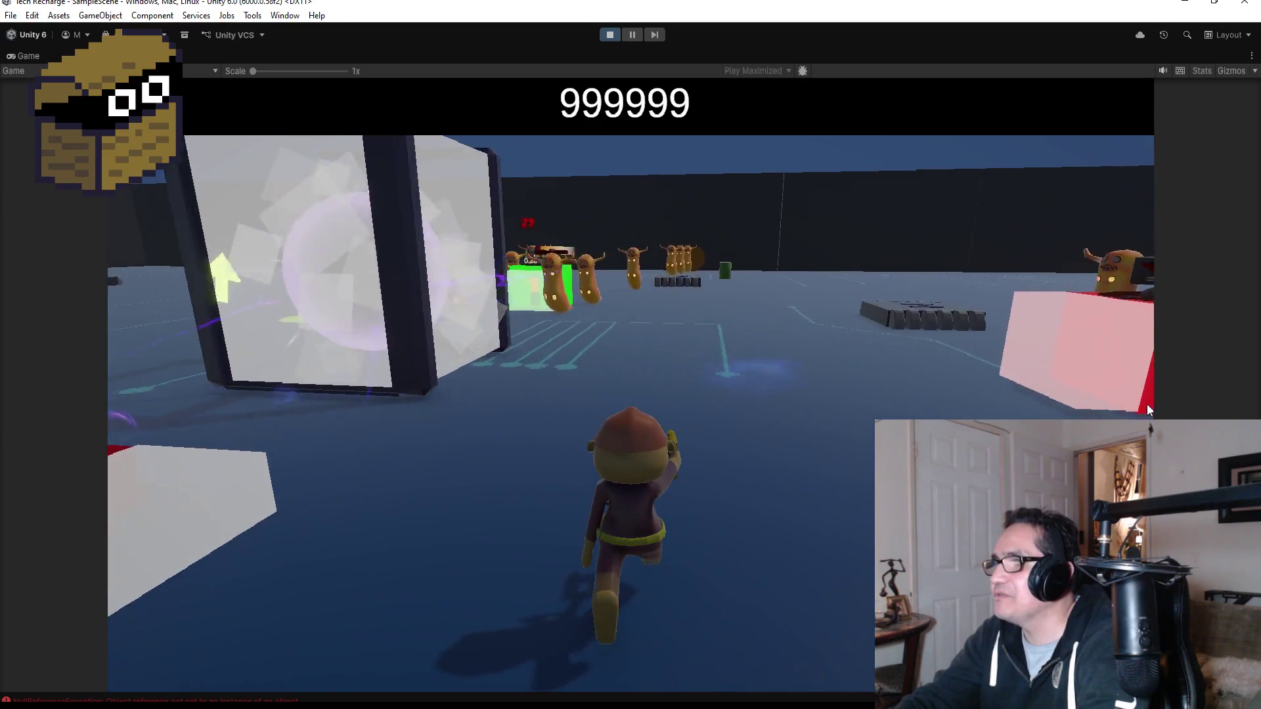
{"action": "key", "text": "d"}
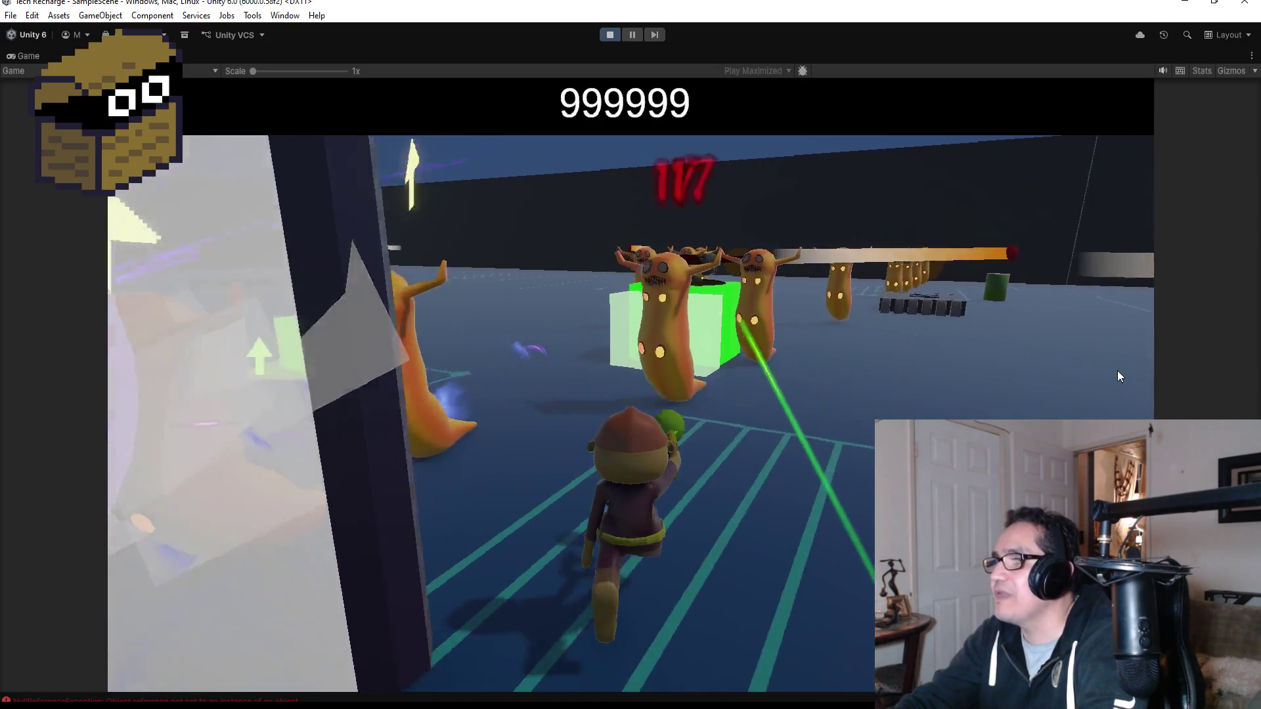
{"action": "key", "text": "w"}
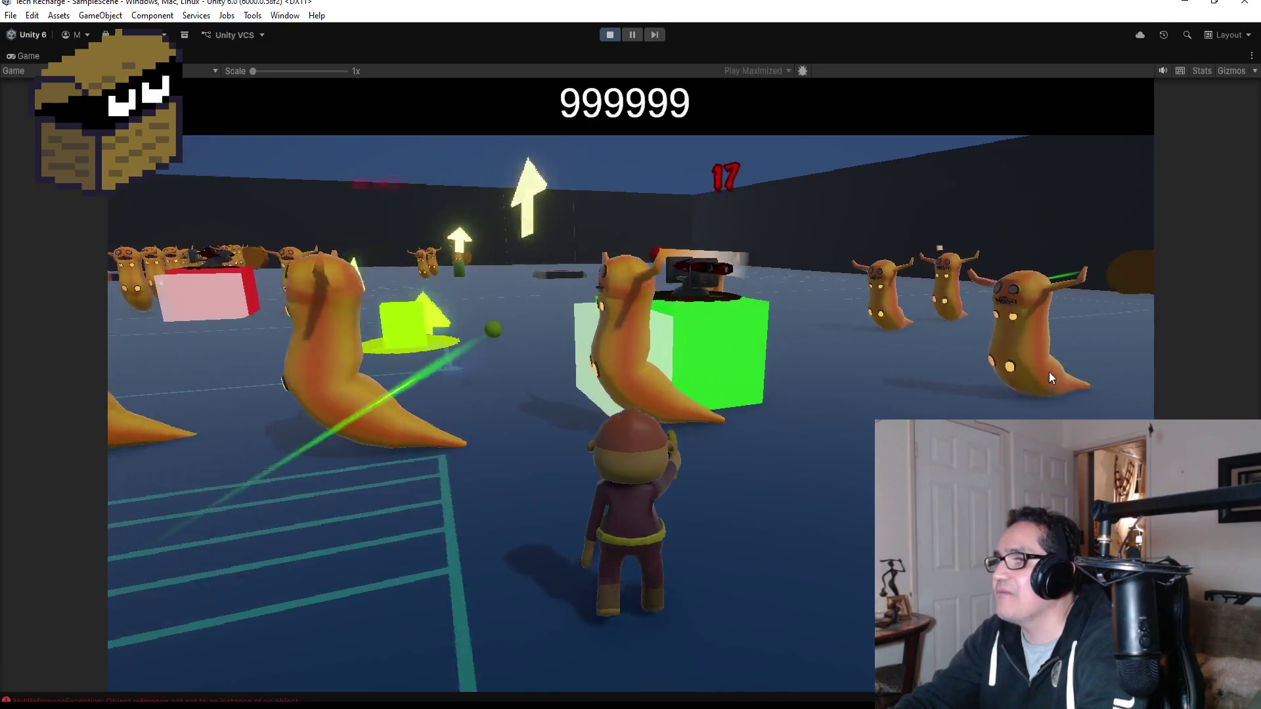
{"action": "key", "text": "a"}
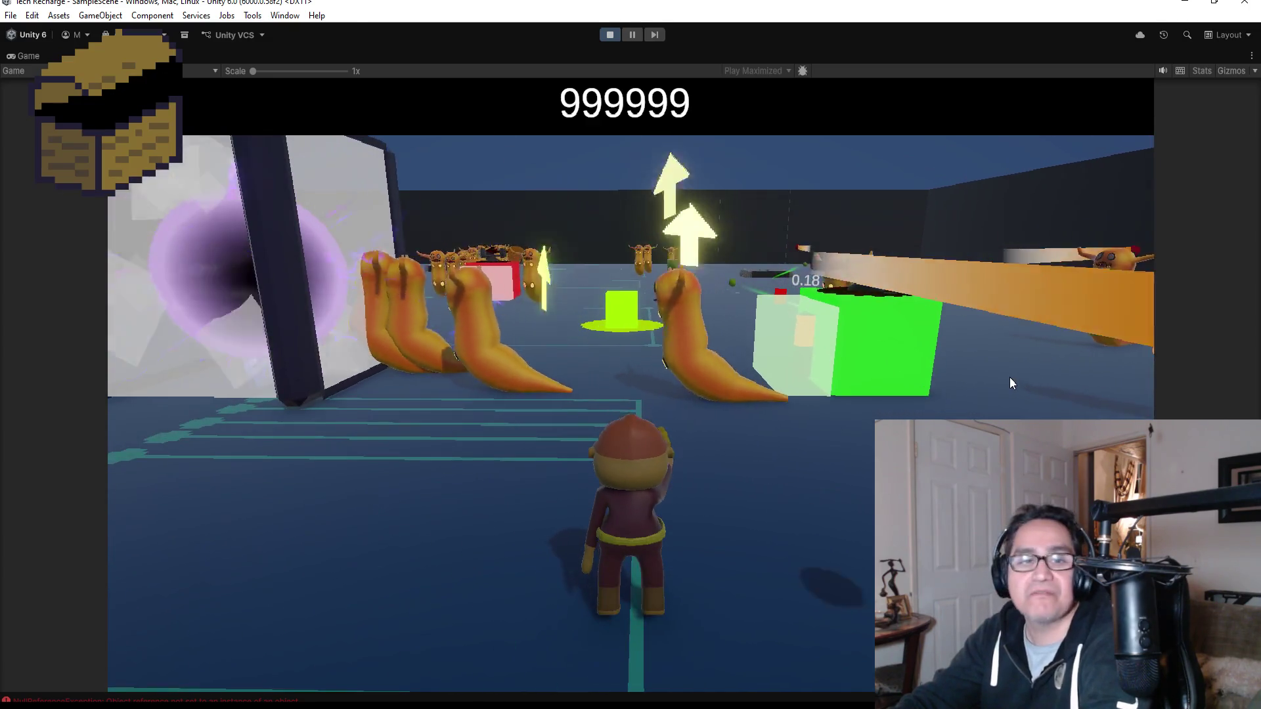
{"action": "key", "text": "w"}
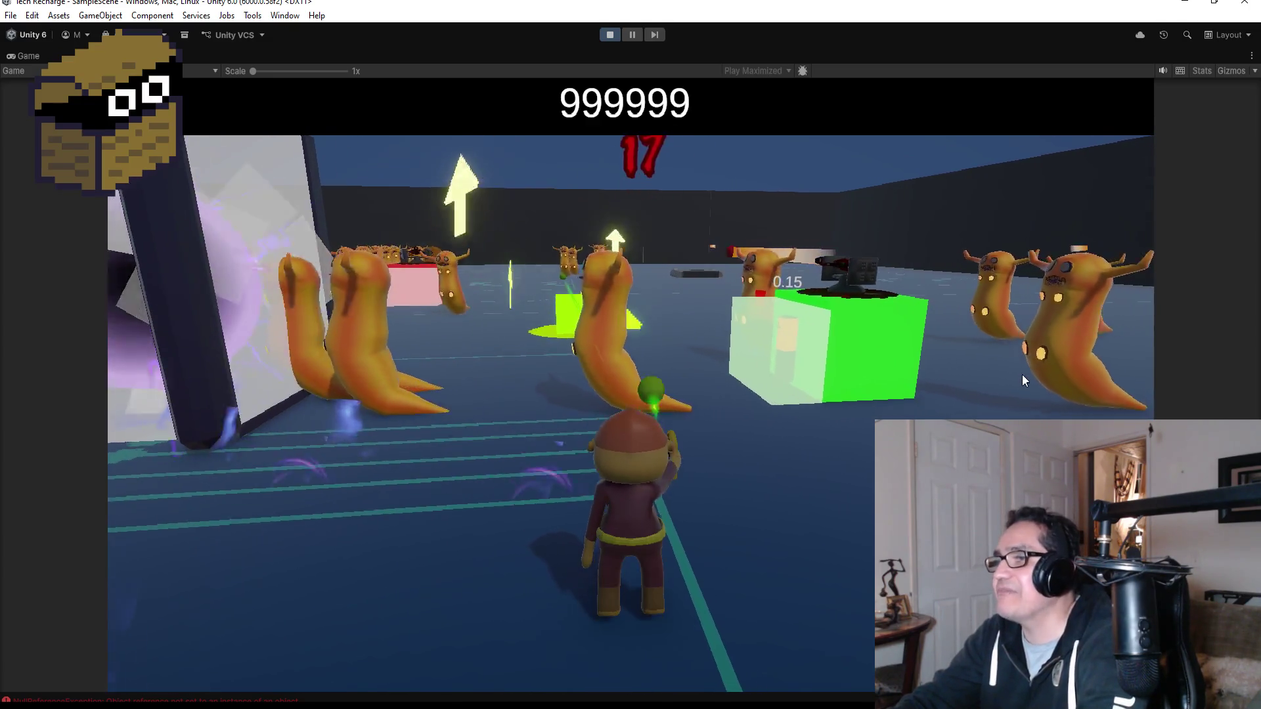
{"action": "key", "text": "a"}
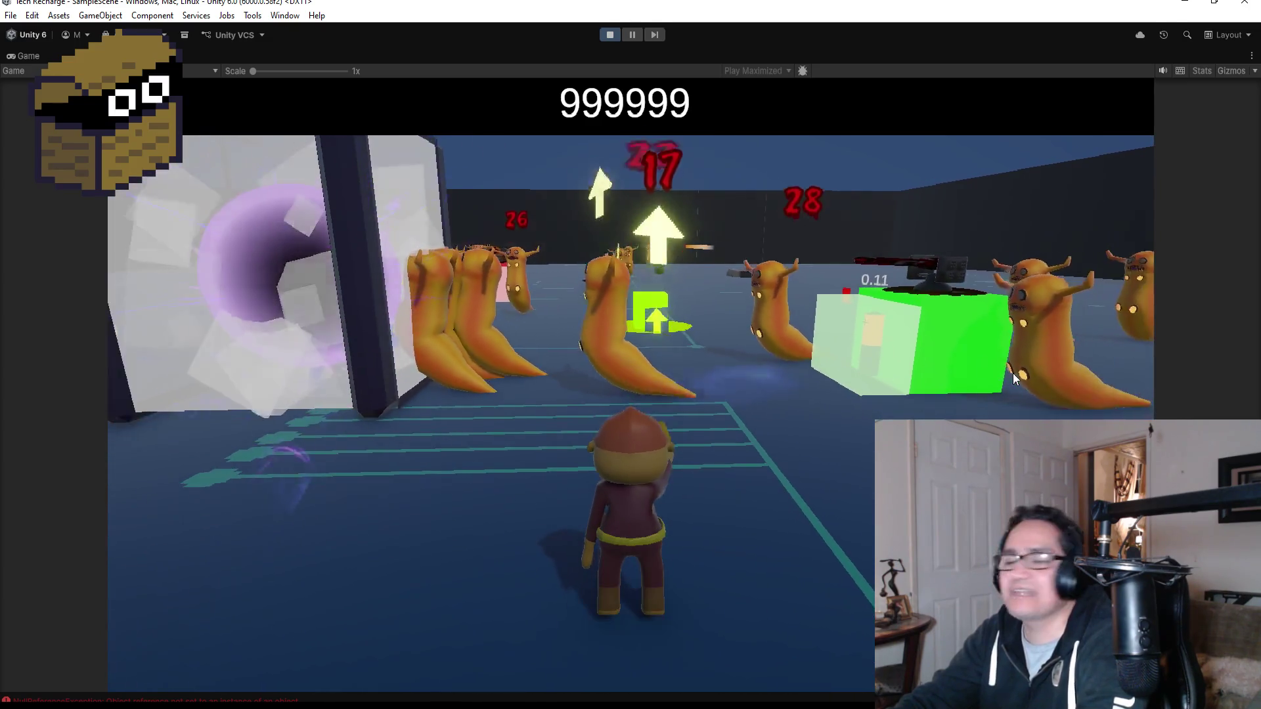
{"action": "key", "text": "a"}
- Run past the portal and around the green block among the row of slugs
{"action": "key", "text": "w"}
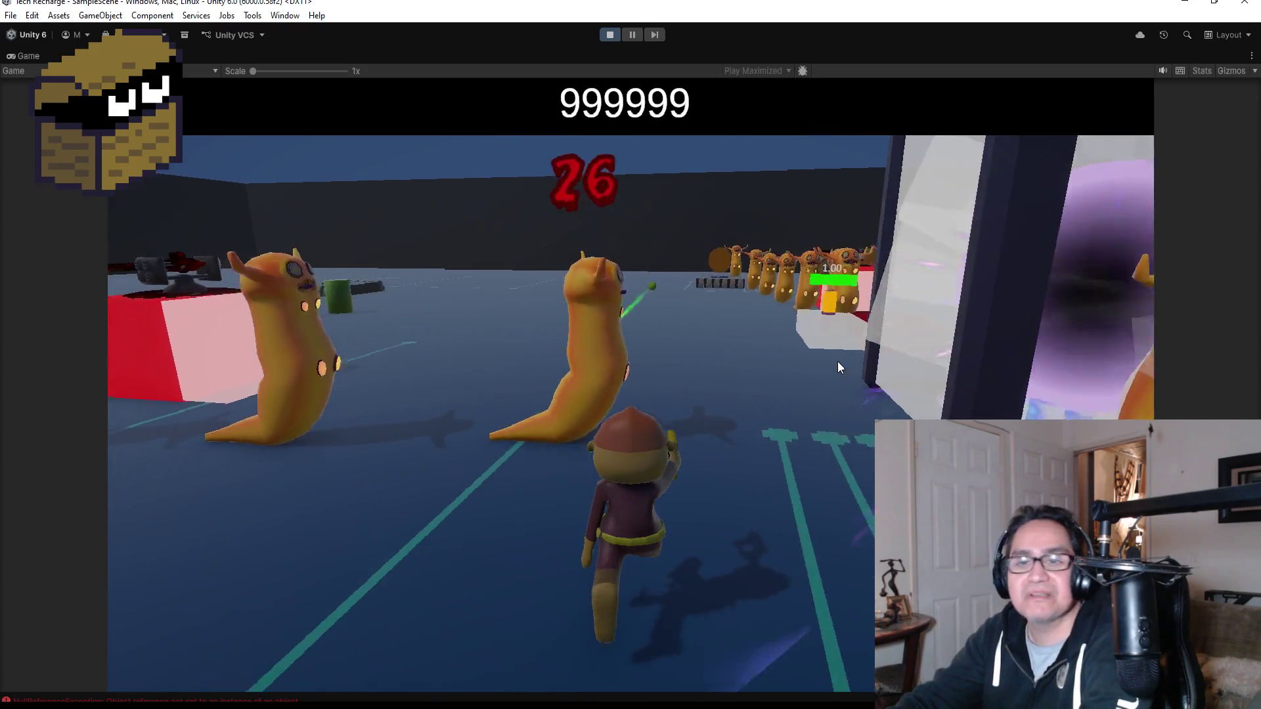
{"action": "key", "text": "w"}
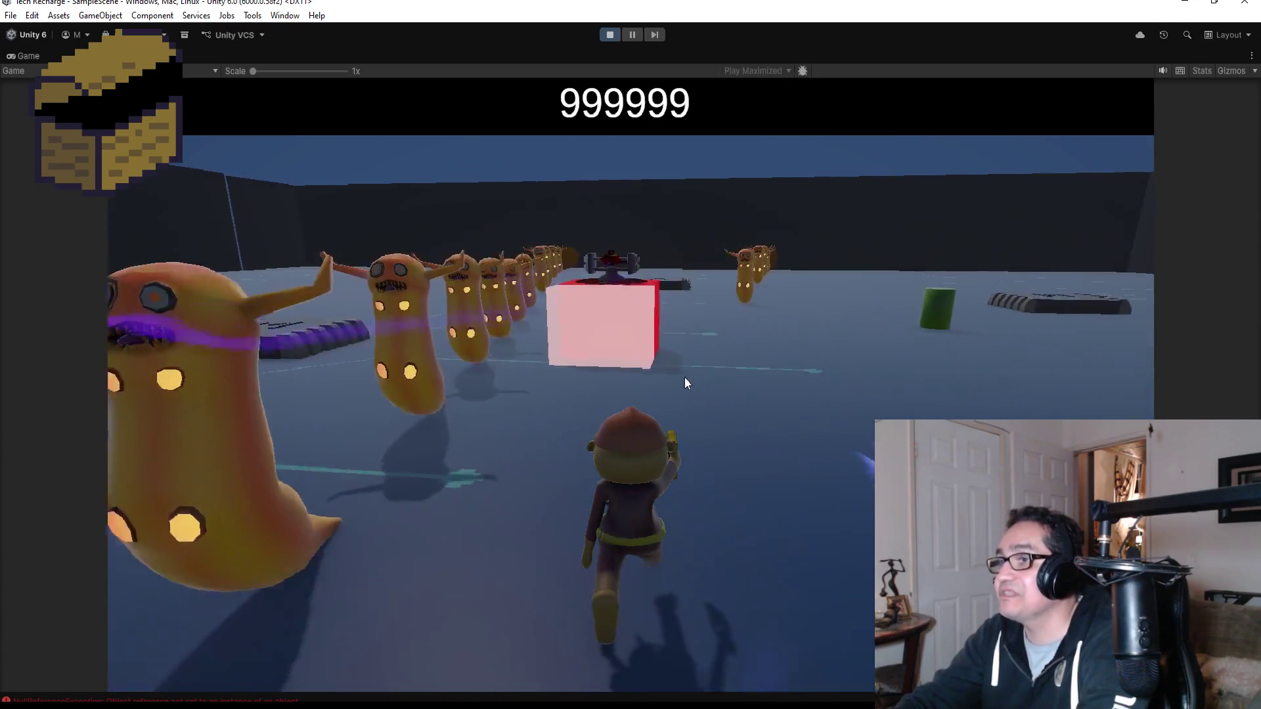
{"action": "key", "text": "w"}
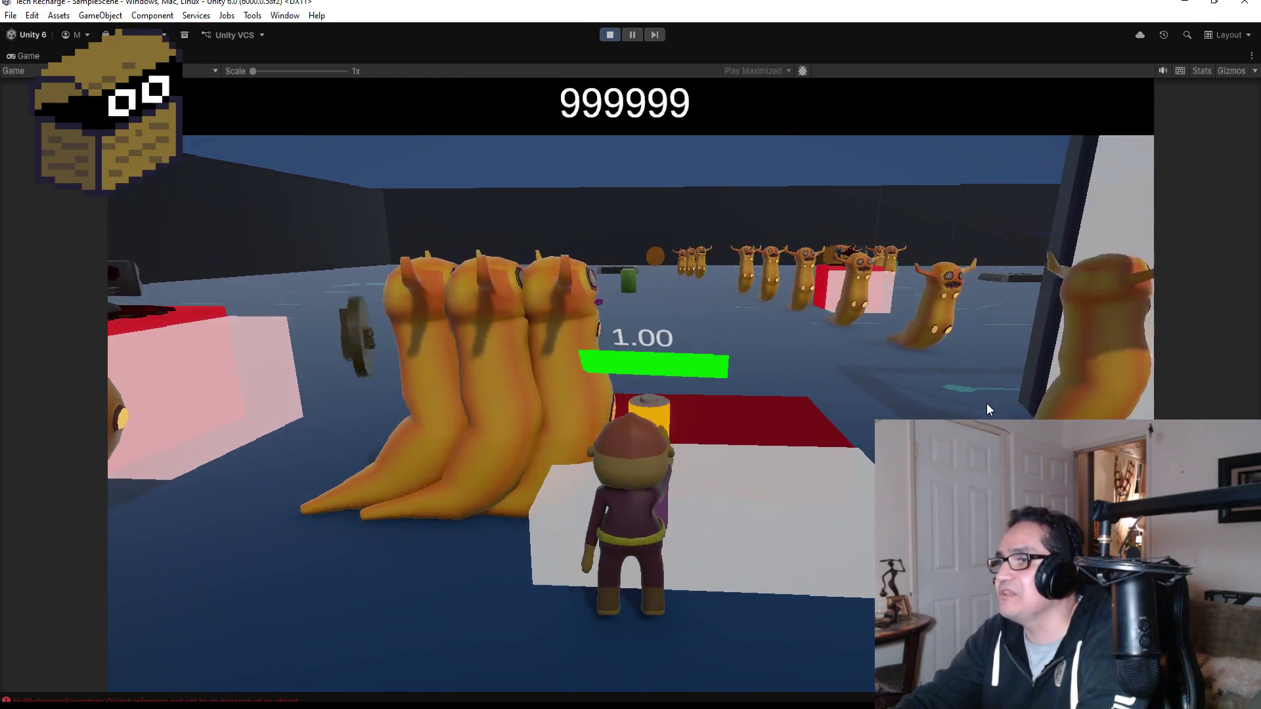
{"action": "key", "text": "w"}
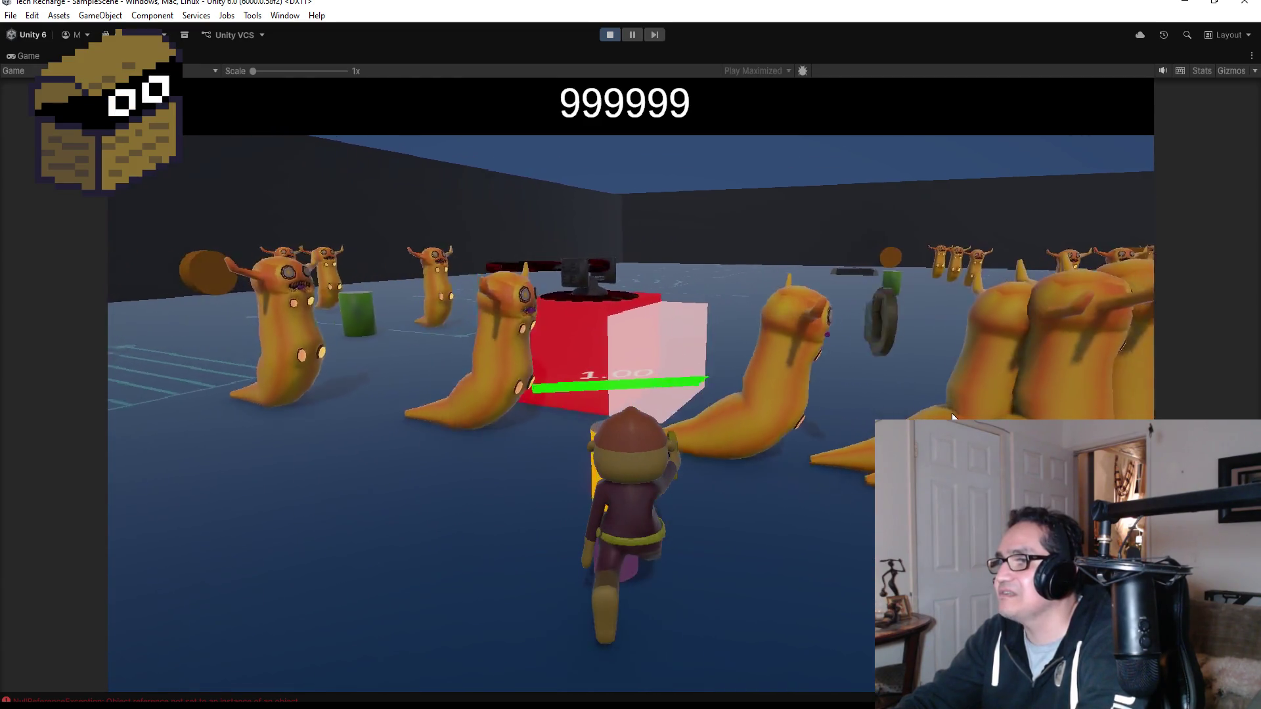
{"action": "key", "text": "w"}
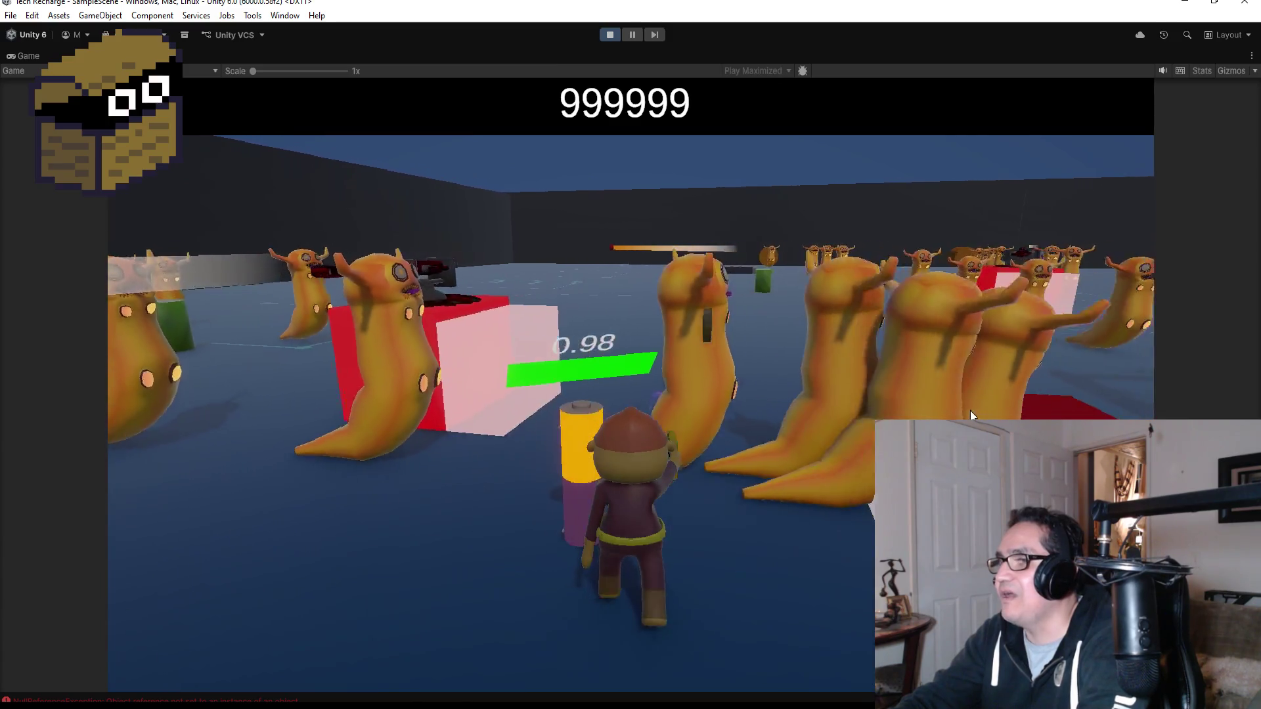
{"action": "key", "text": "w"}
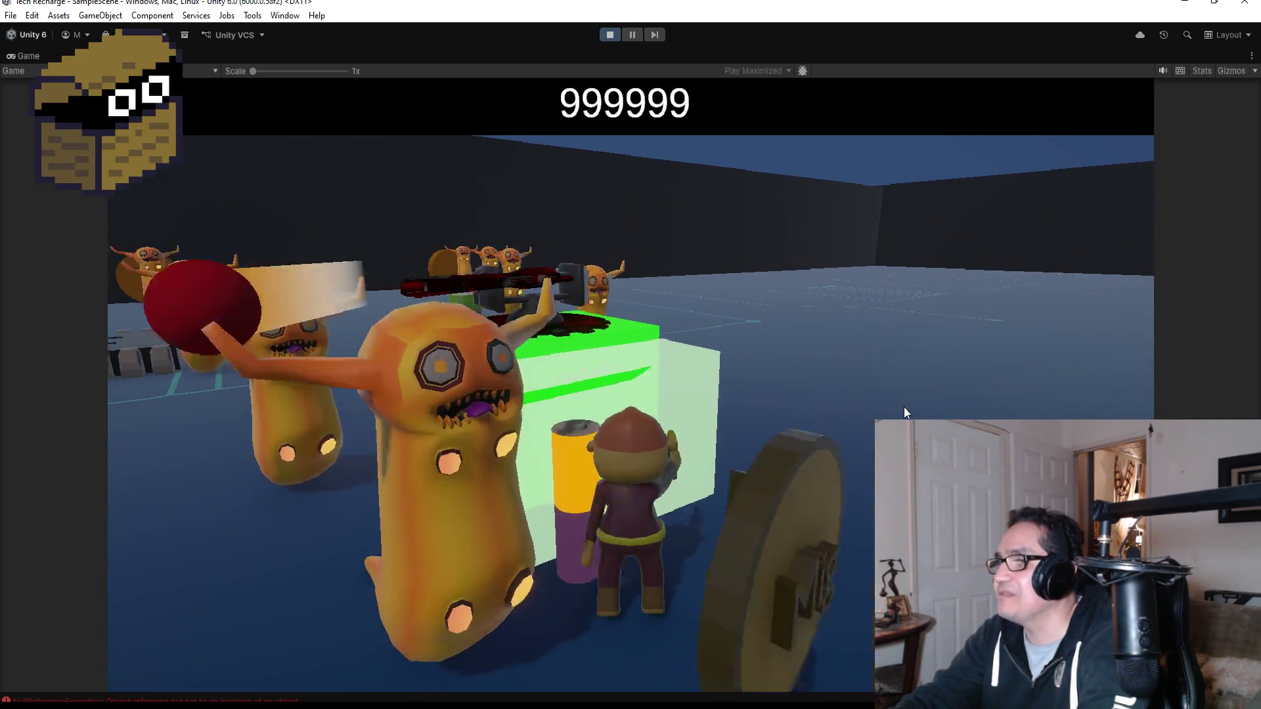
{"action": "key", "text": "w"}
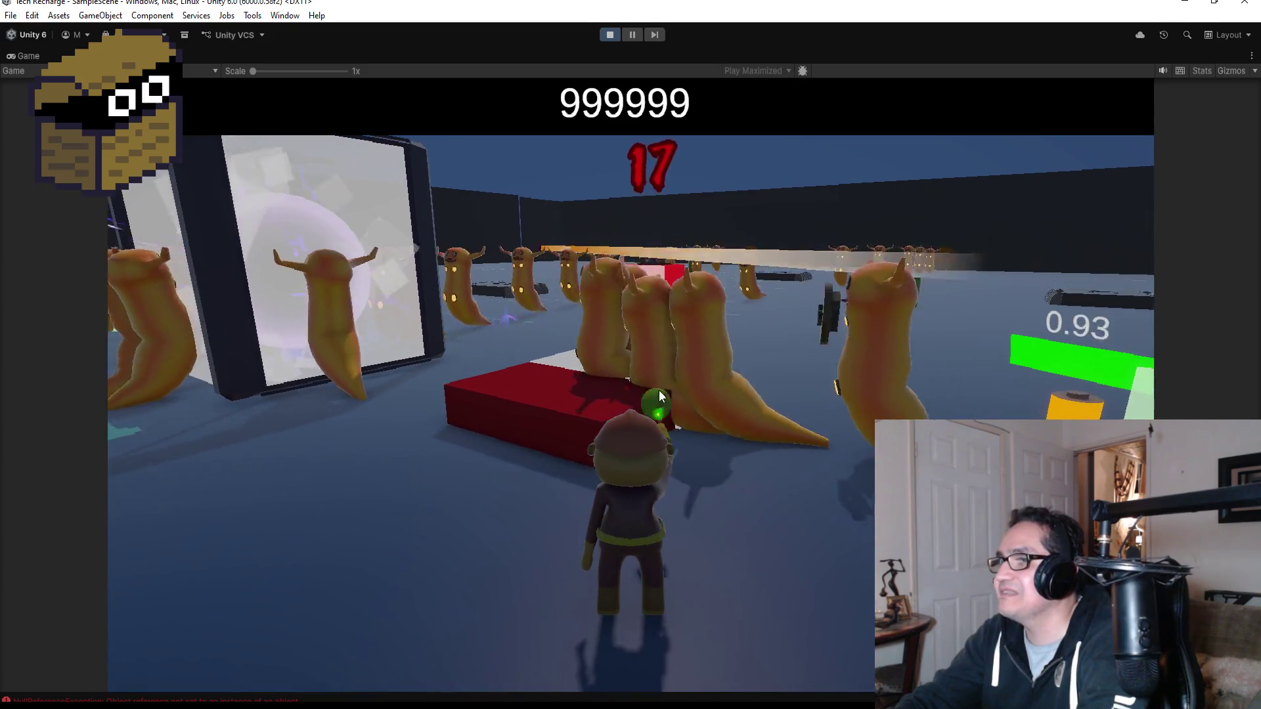
{"action": "key", "text": "w"}
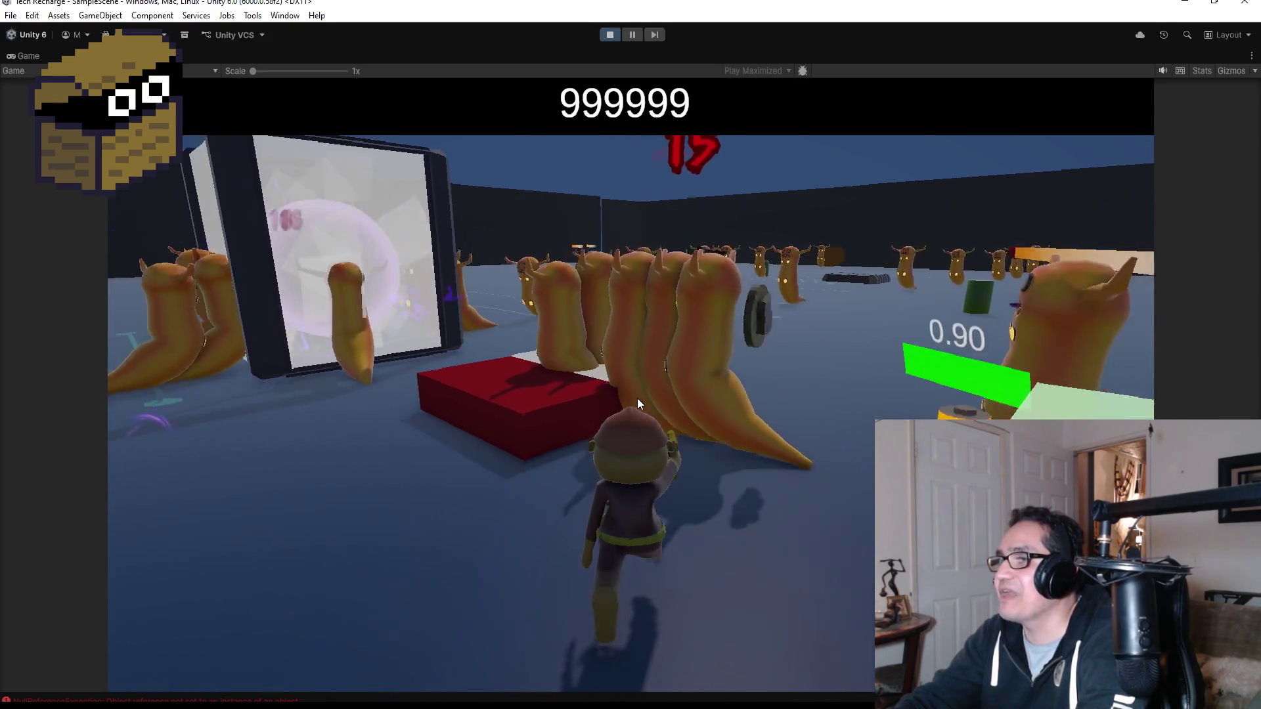
- Steer around the red block and portal while firing at slugs, then stop Play mode
{"action": "key", "text": "d"}
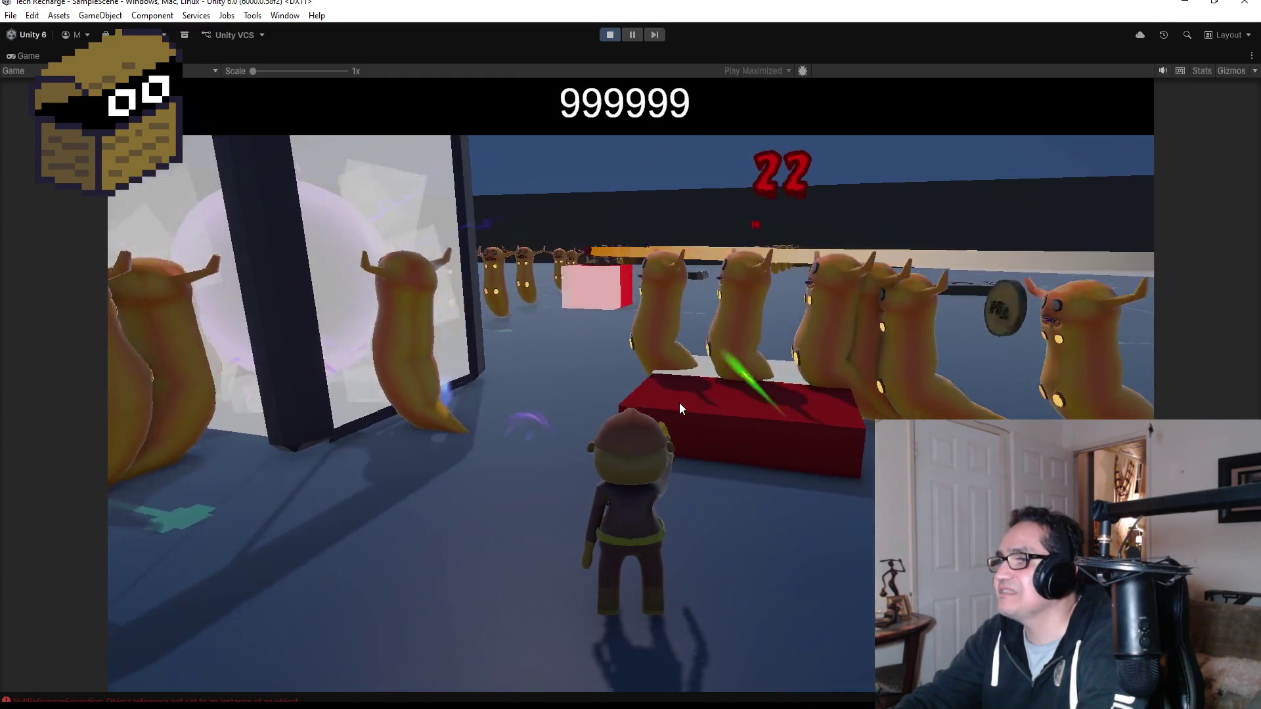
{"action": "key", "text": "a"}
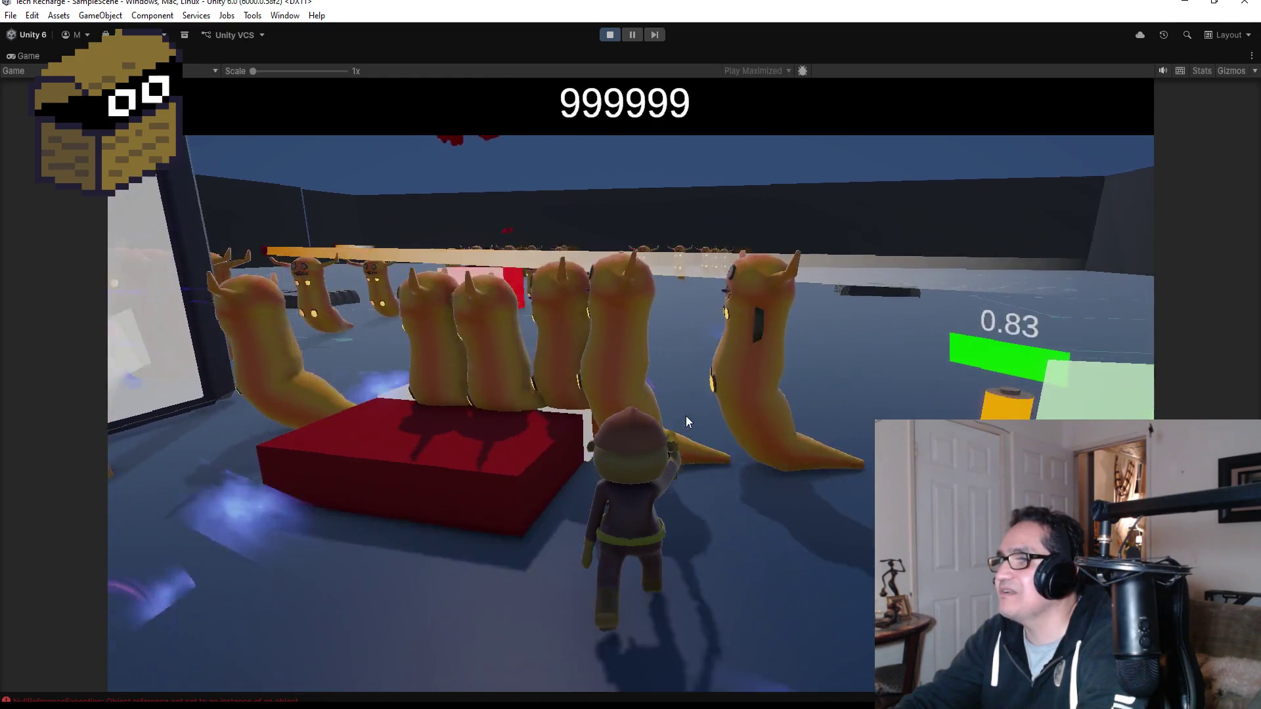
{"action": "key", "text": "a"}
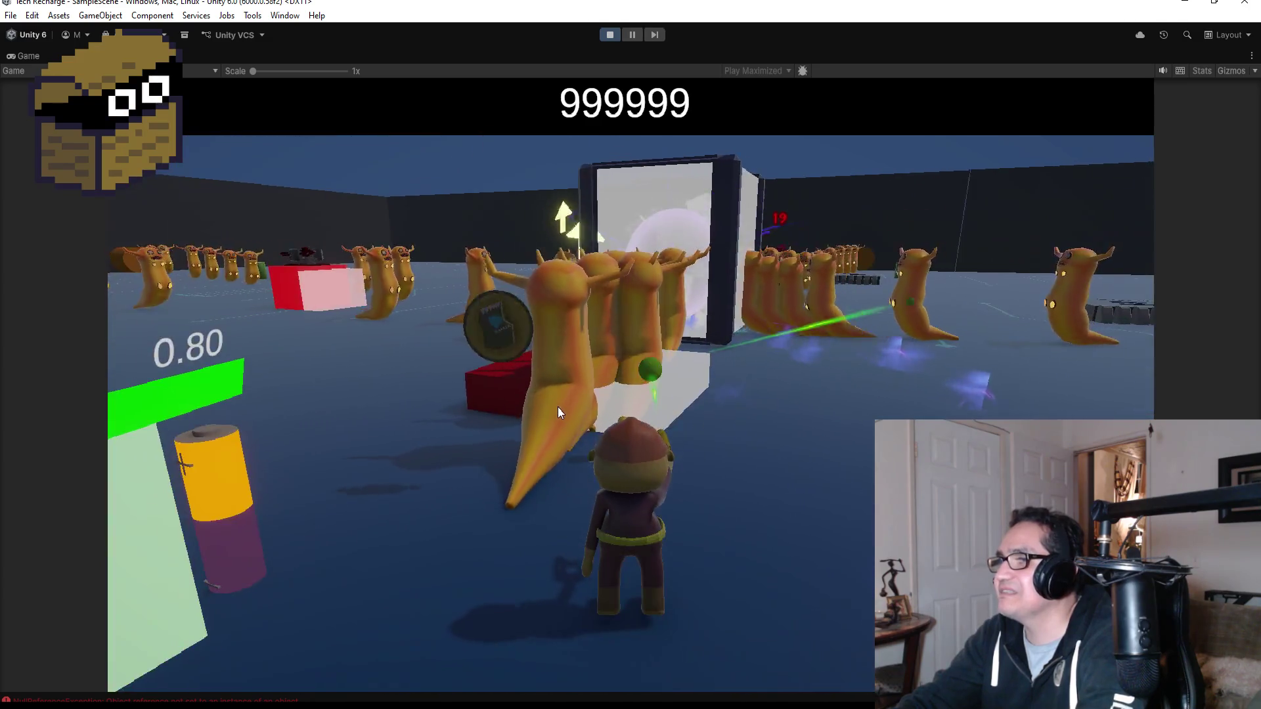
{"action": "key", "text": "d"}
{"action": "key", "text": "d"}
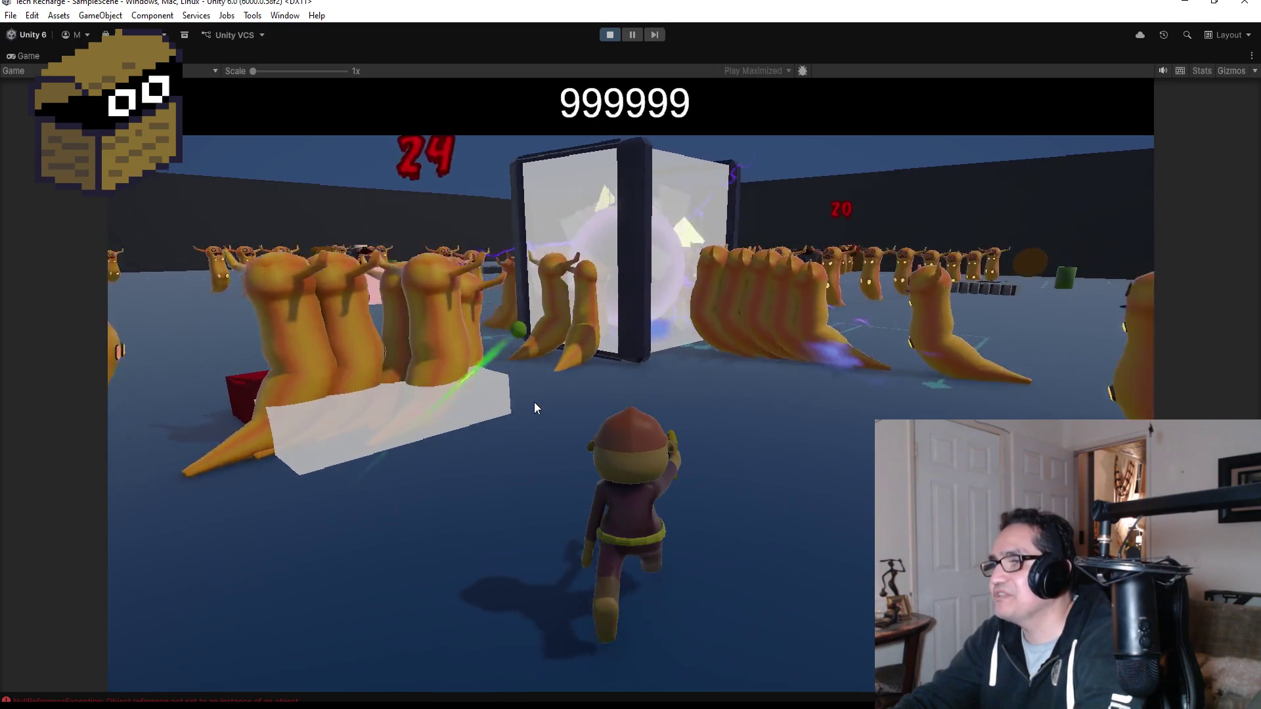
{"action": "key", "text": "a"}
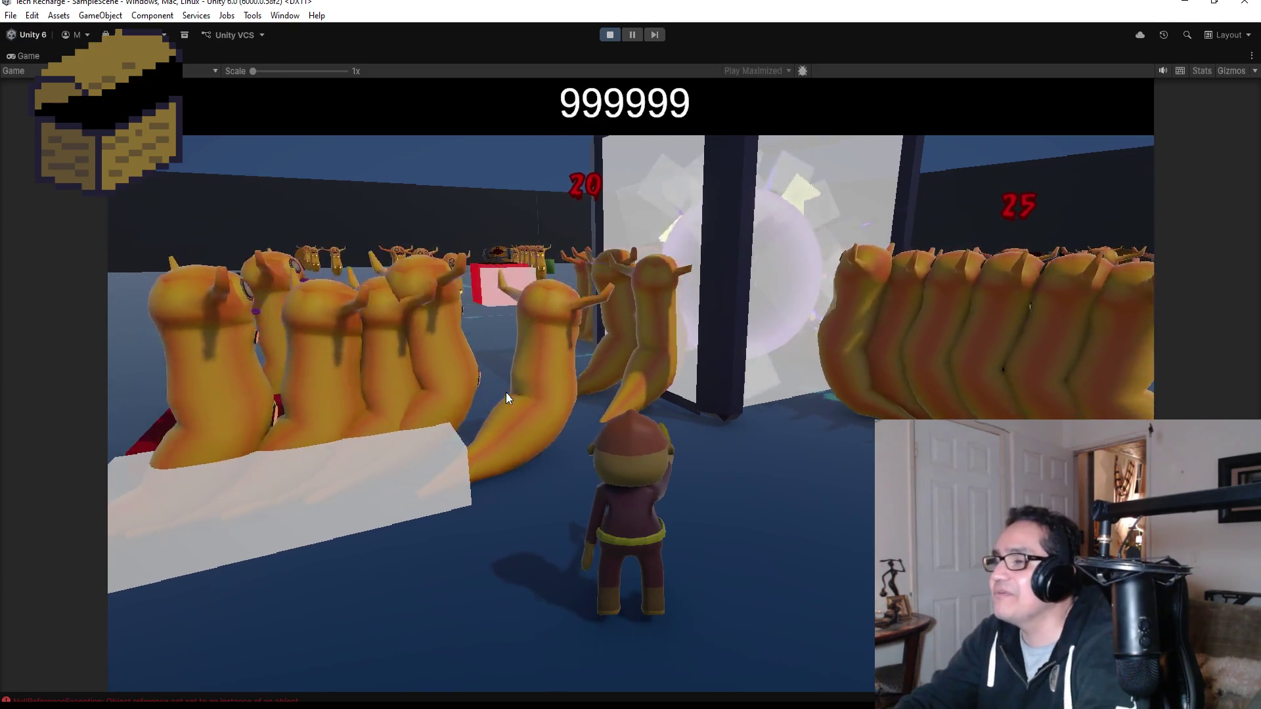
{"action": "key", "text": "d"}
{"action": "left_click", "coordinate": [608, 36]}
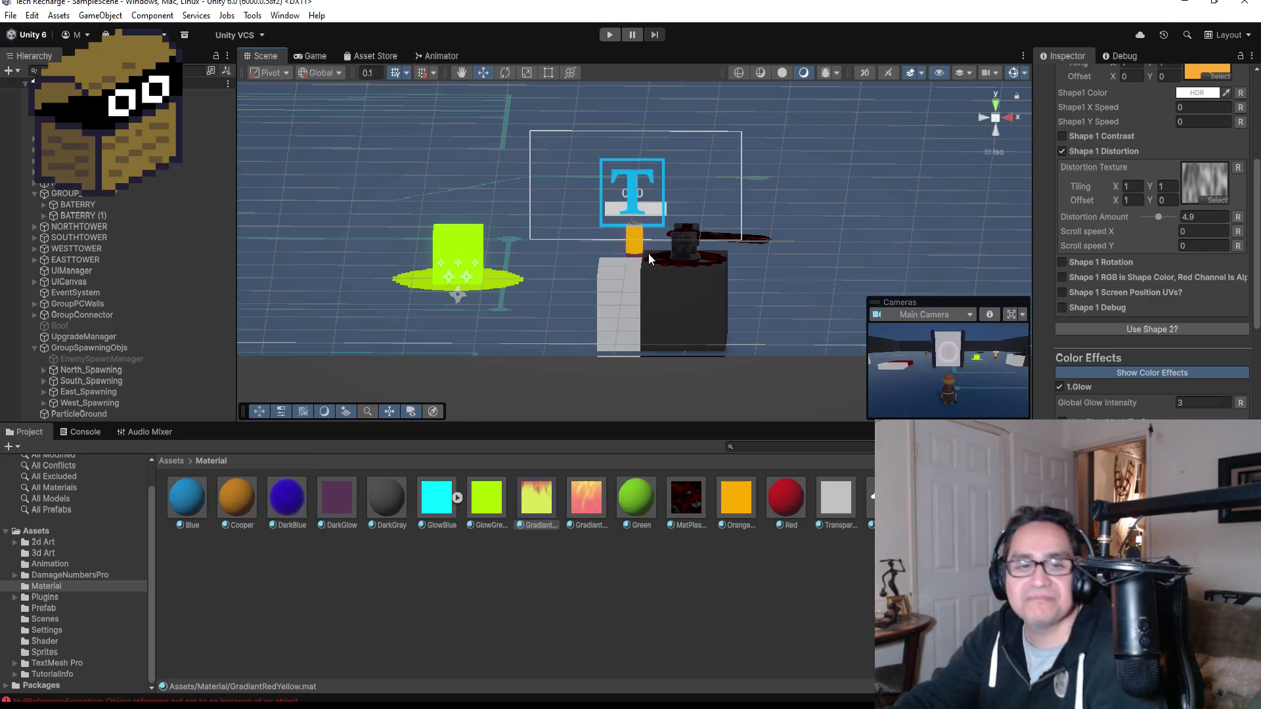
- Run the game once more, then exit Play mode with Ctrl+P
{"action": "left_click", "coordinate": [609, 35]}
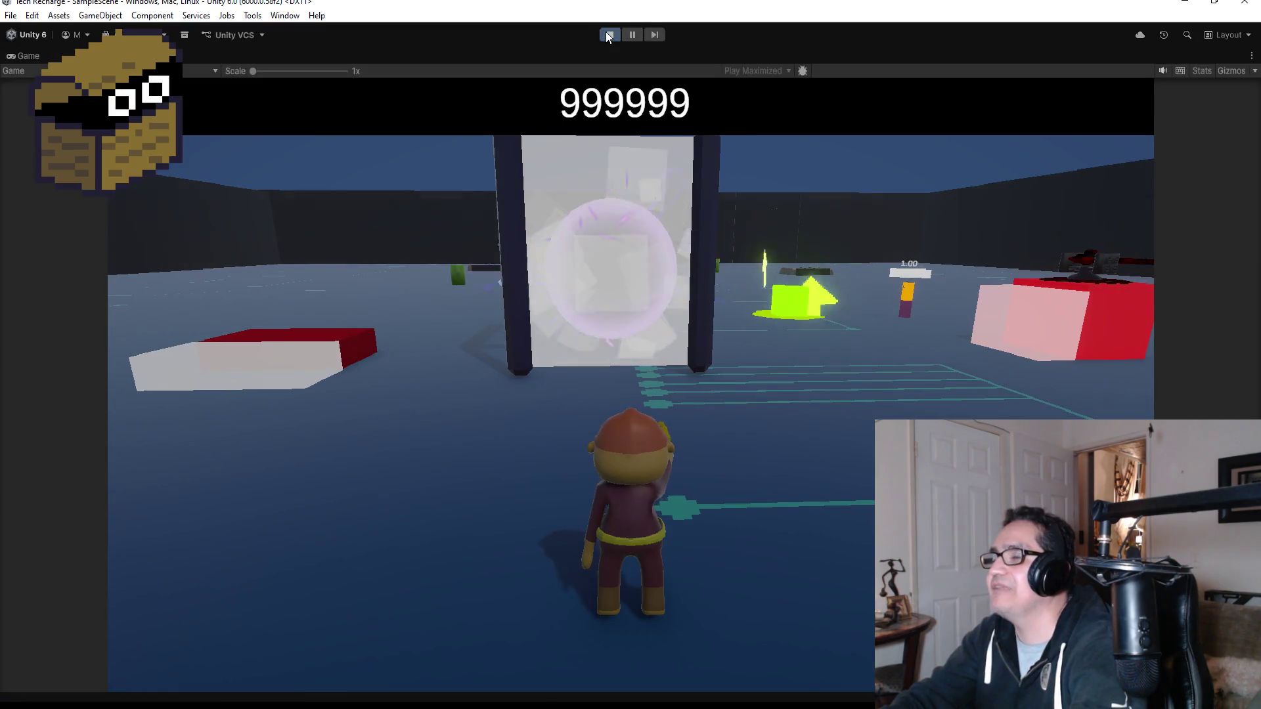
{"action": "key", "text": "ctrl+p"}
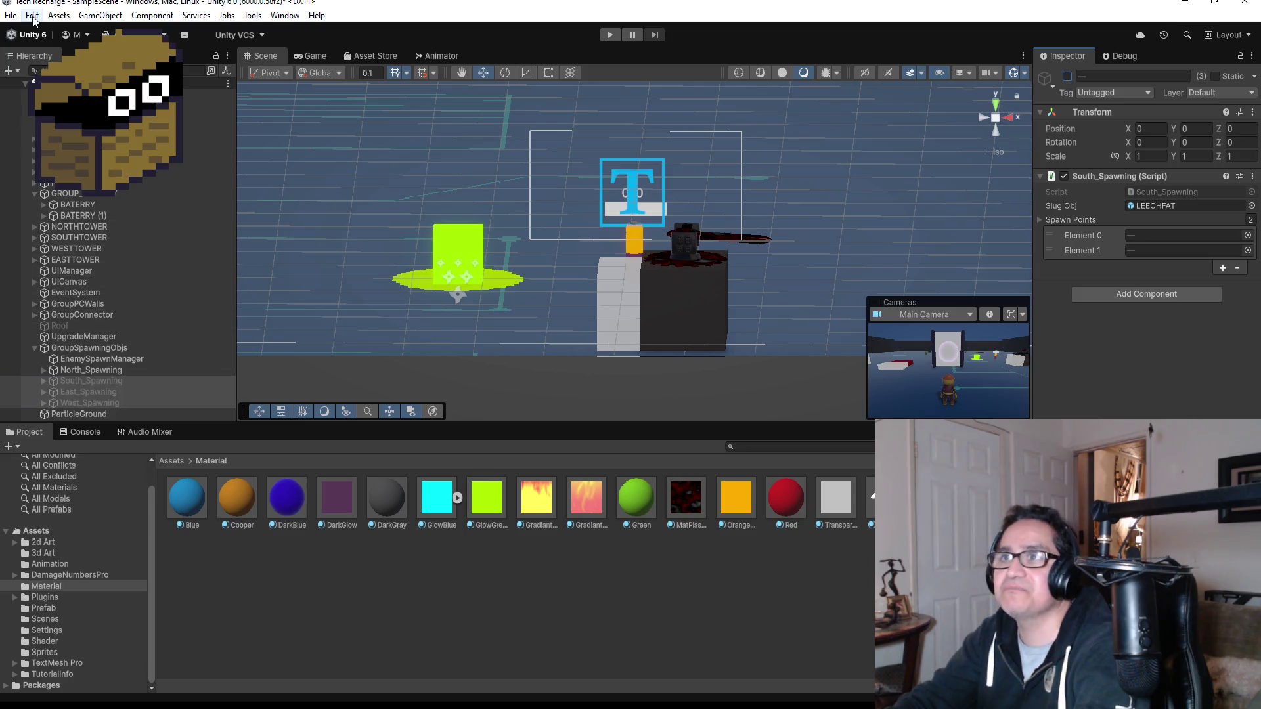
{"action": "left_click", "coordinate": [9, 15]}
- Save the scene, then select EASTTOWER and orbit and zoom the Scene view over the arena
{"action": "left_click", "coordinate": [66, 81]}
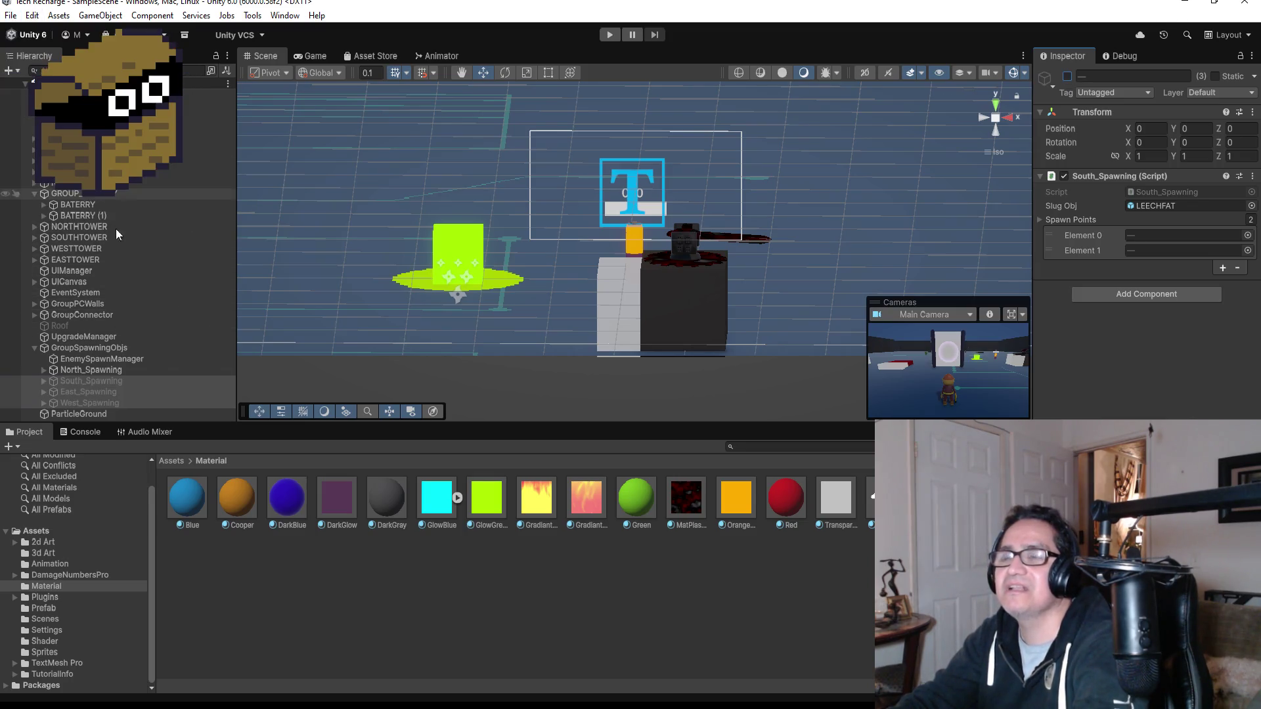
{"action": "mouse_move", "coordinate": [578, 308]}
{"action": "left_mouse_down"}
{"action": "mouse_move", "coordinate": [661, 282]}
{"action": "mouse_move", "coordinate": [710, 297]}
{"action": "mouse_move", "coordinate": [682, 287]}
{"action": "left_mouse_up"}
{"action": "left_click", "coordinate": [682, 292]}
{"action": "mouse_move", "coordinate": [823, 271]}
{"action": "left_mouse_down"}
{"action": "mouse_move", "coordinate": [755, 245]}
{"action": "mouse_move", "coordinate": [514, 343]}
{"action": "left_mouse_up"}
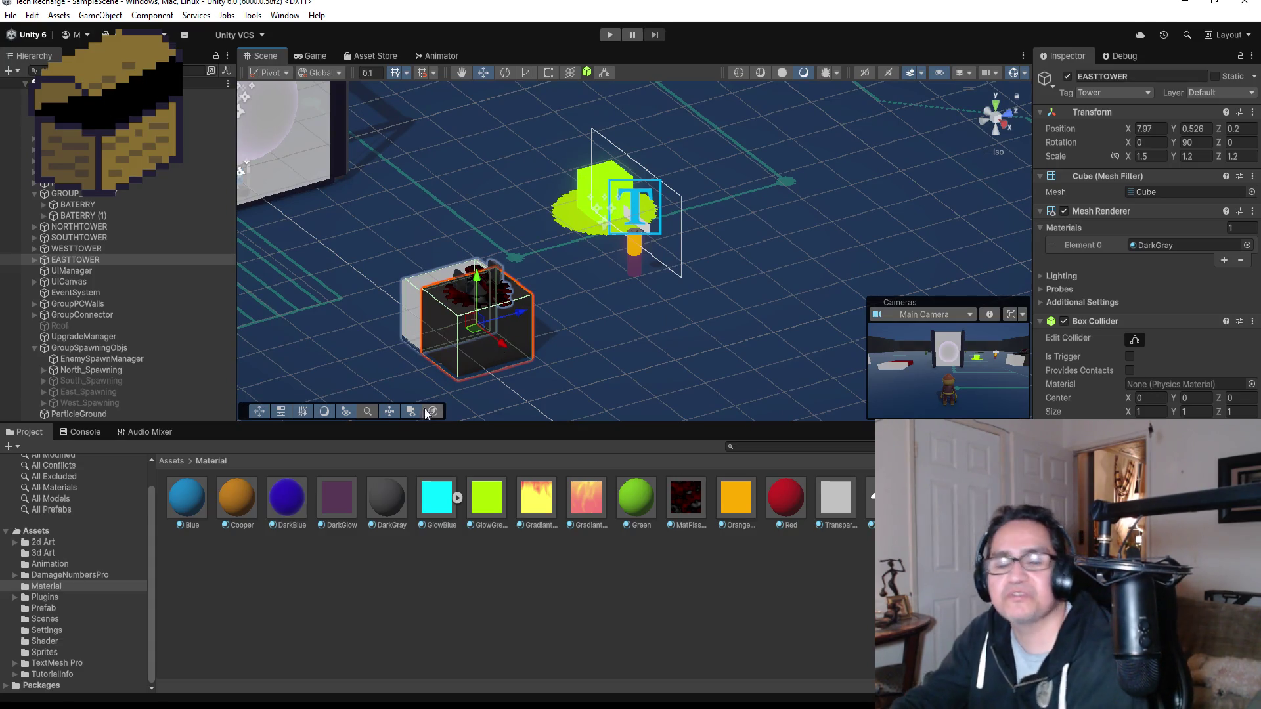
{"action": "left_click_drag", "start_coordinate": [451, 377], "coordinate": [507, 339]}
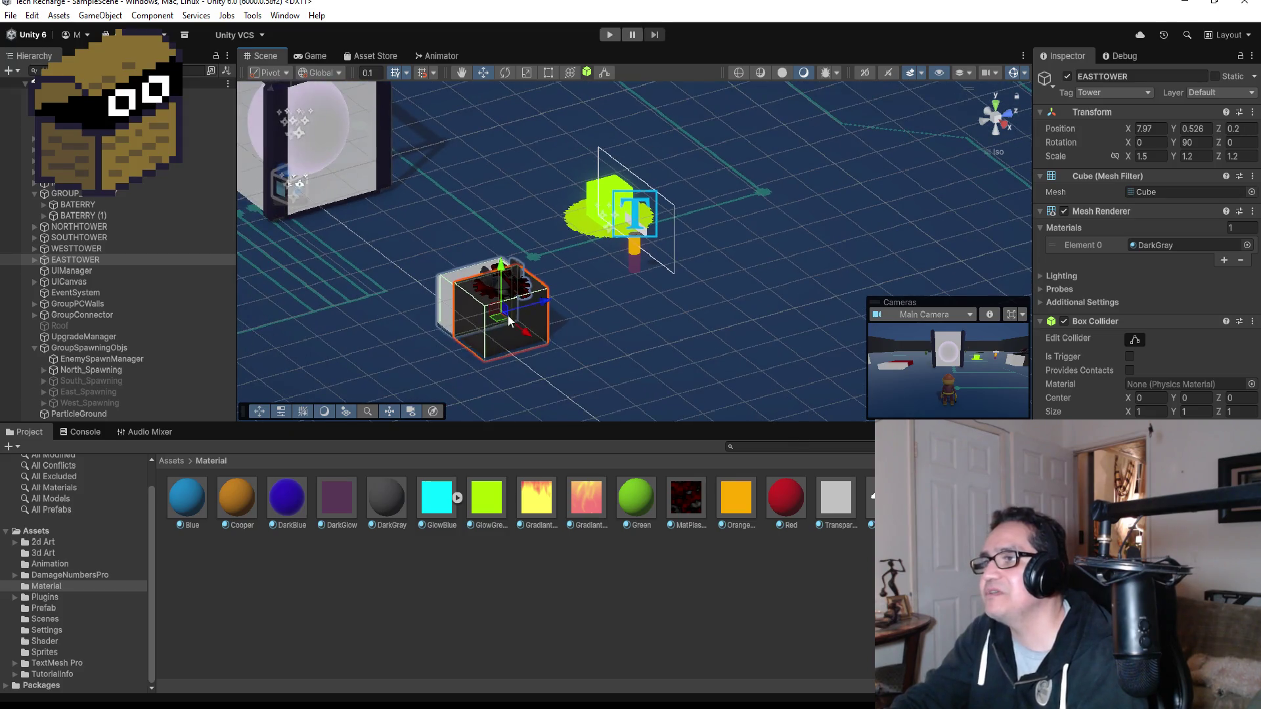
{"action": "scroll", "coordinate": [503, 316], "scroll_direction": "down", "scroll_amount": 3}
{"action": "scroll", "coordinate": [381, 271], "scroll_direction": "down", "scroll_amount": 3}
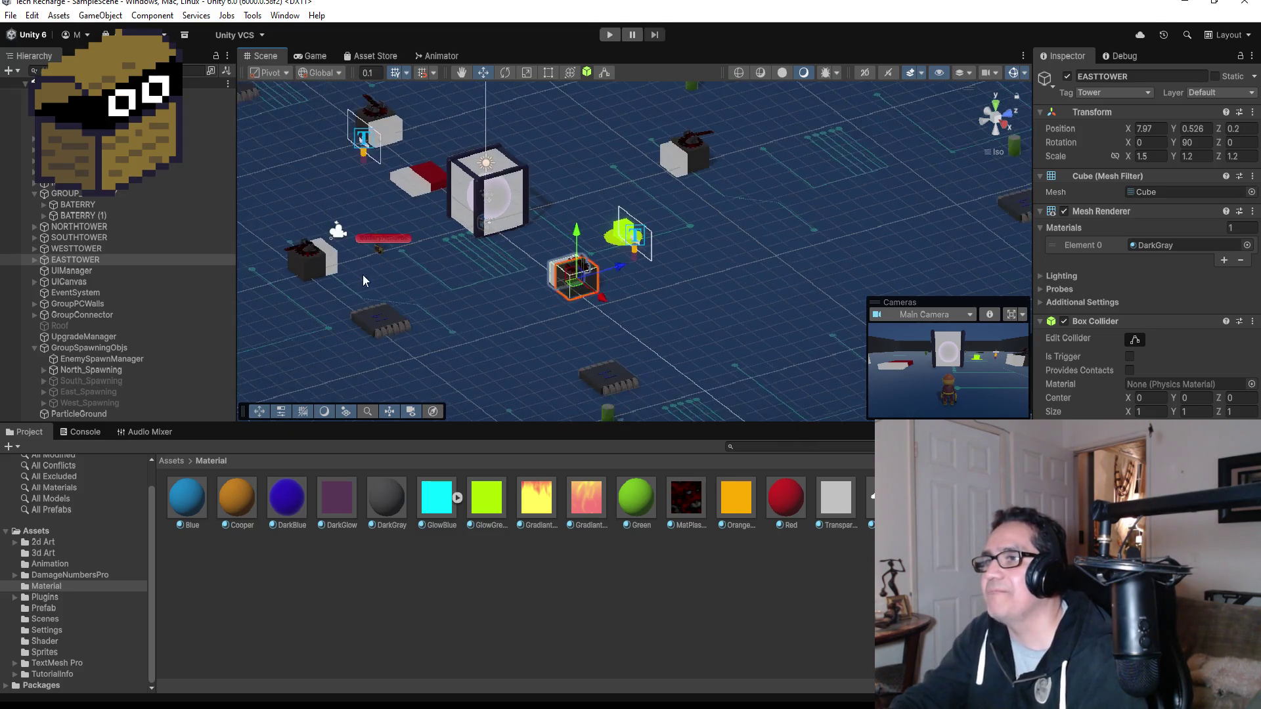
{"action": "left_click_drag", "start_coordinate": [439, 246], "coordinate": [621, 310]}
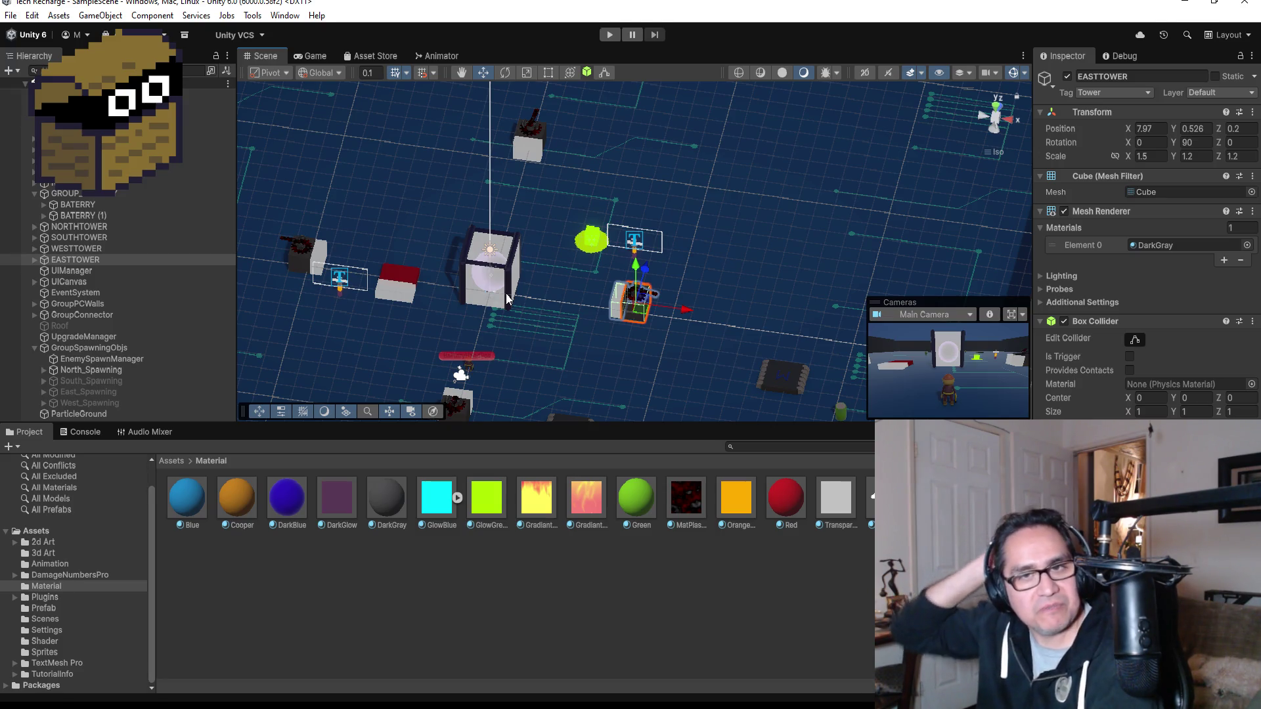
- Save again and collapse GROUP_, GroupConnector and GroupSpawningObjs in the Hierarchy
{"action": "left_click", "coordinate": [11, 16]}
{"action": "left_click", "coordinate": [27, 81]}
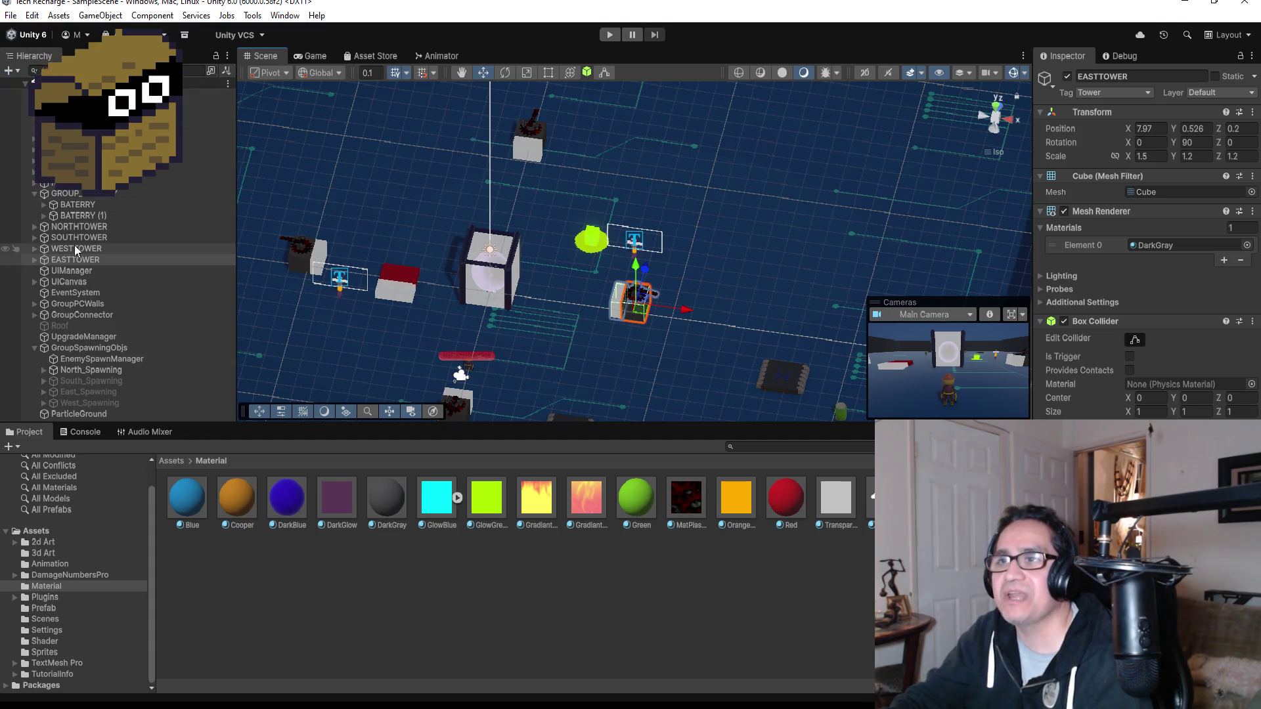
{"action": "left_click", "coordinate": [34, 194]}
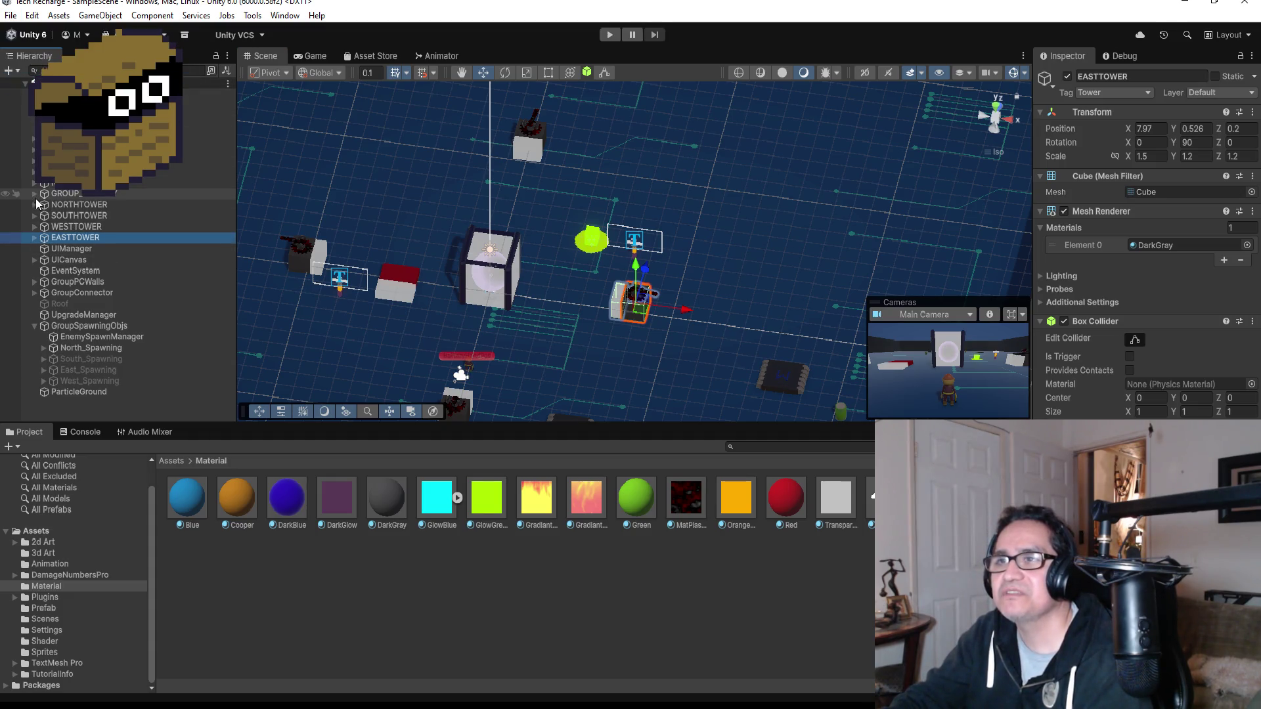
{"action": "left_click", "coordinate": [35, 293]}
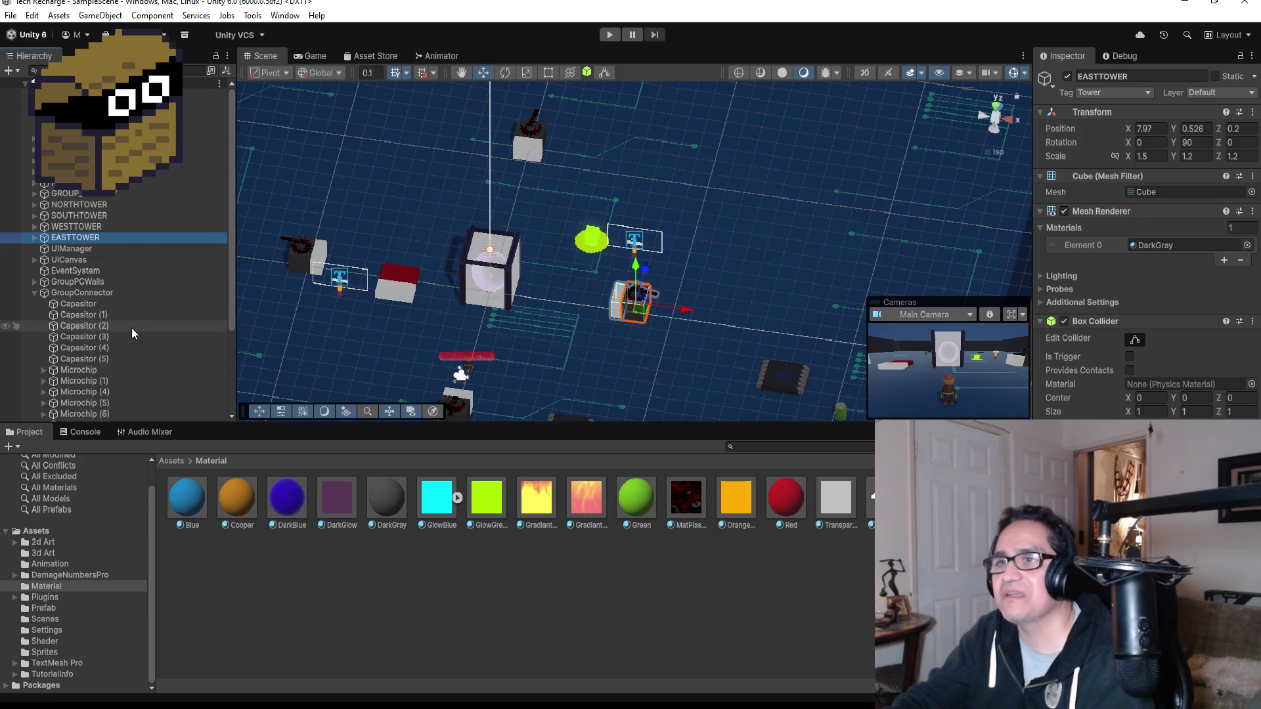
{"action": "left_click", "coordinate": [35, 294]}
{"action": "left_click", "coordinate": [34, 327]}
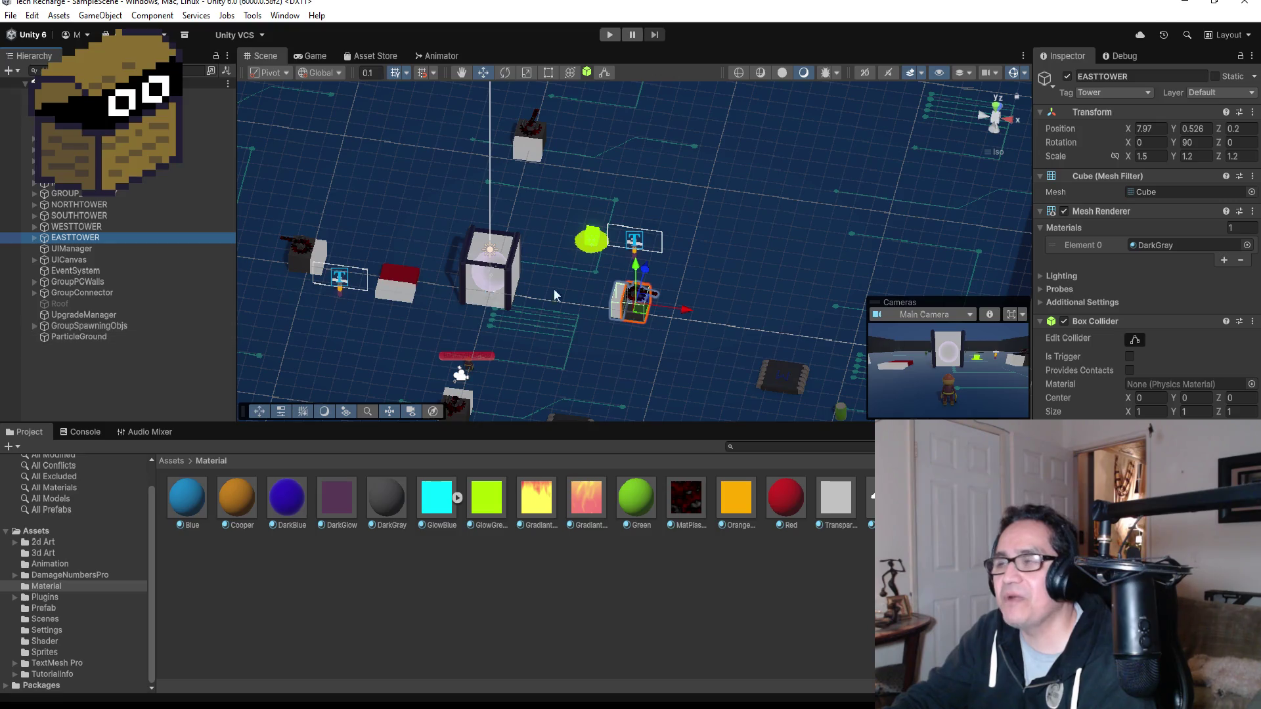
{"action": "scroll", "coordinate": [570, 226], "scroll_direction": "down", "scroll_amount": 3}
{"action": "scroll", "coordinate": [528, 274], "scroll_direction": "up", "scroll_amount": 3}
{"action": "scroll", "coordinate": [528, 273], "scroll_direction": "up", "scroll_amount": 1}
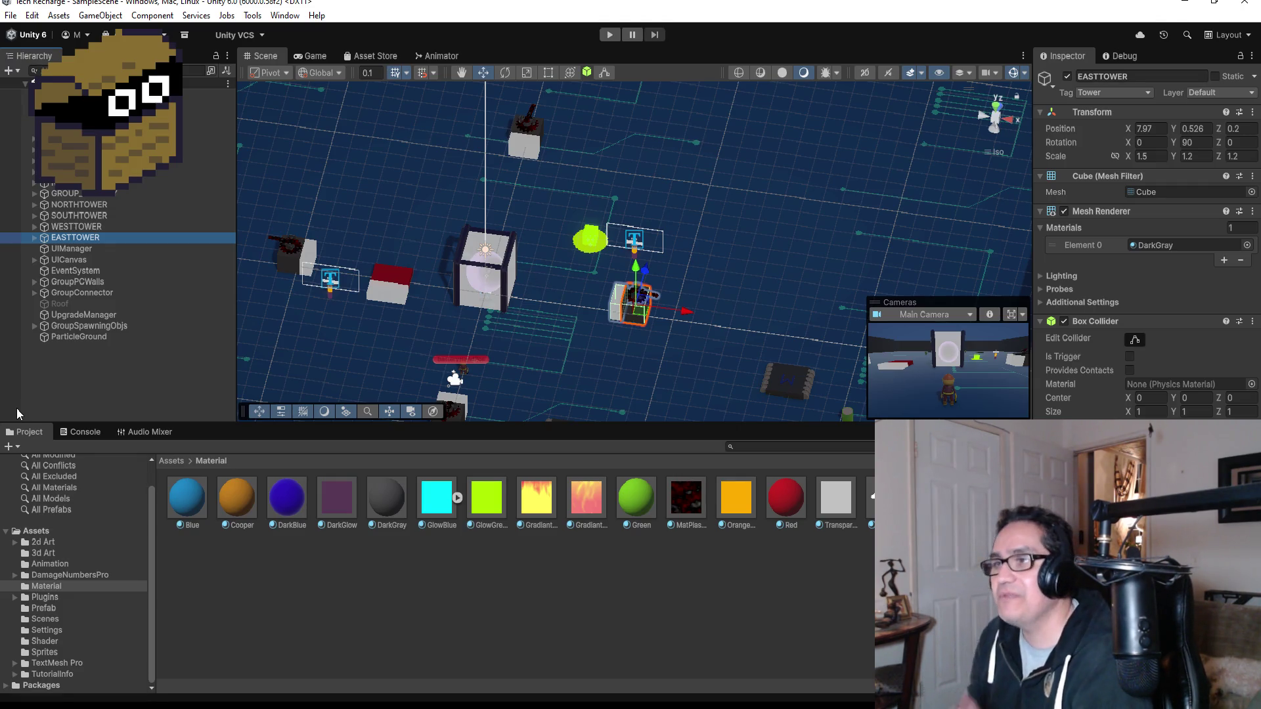
- Start Play mode to test the glowing batteries again
{"action": "left_click", "coordinate": [609, 35]}
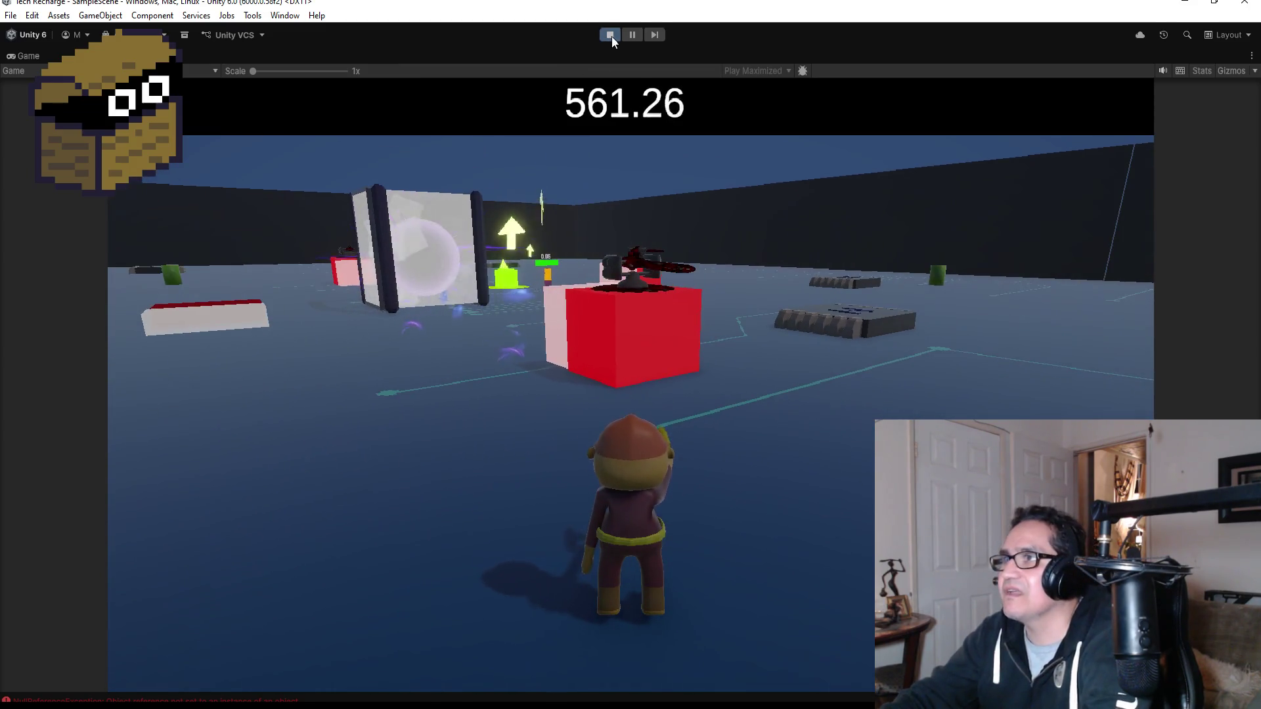
- Stop the running game and save the scene with File > Save
{"action": "left_click", "coordinate": [611, 35]}
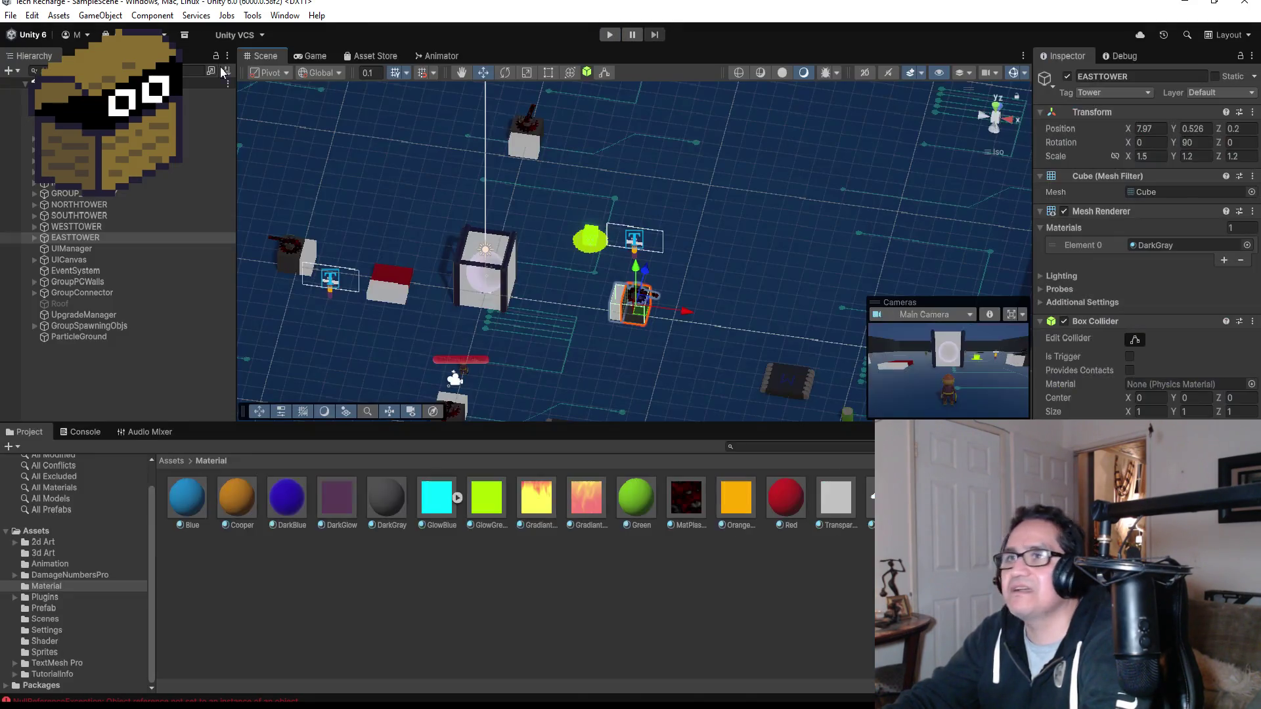
{"action": "left_click", "coordinate": [12, 16]}
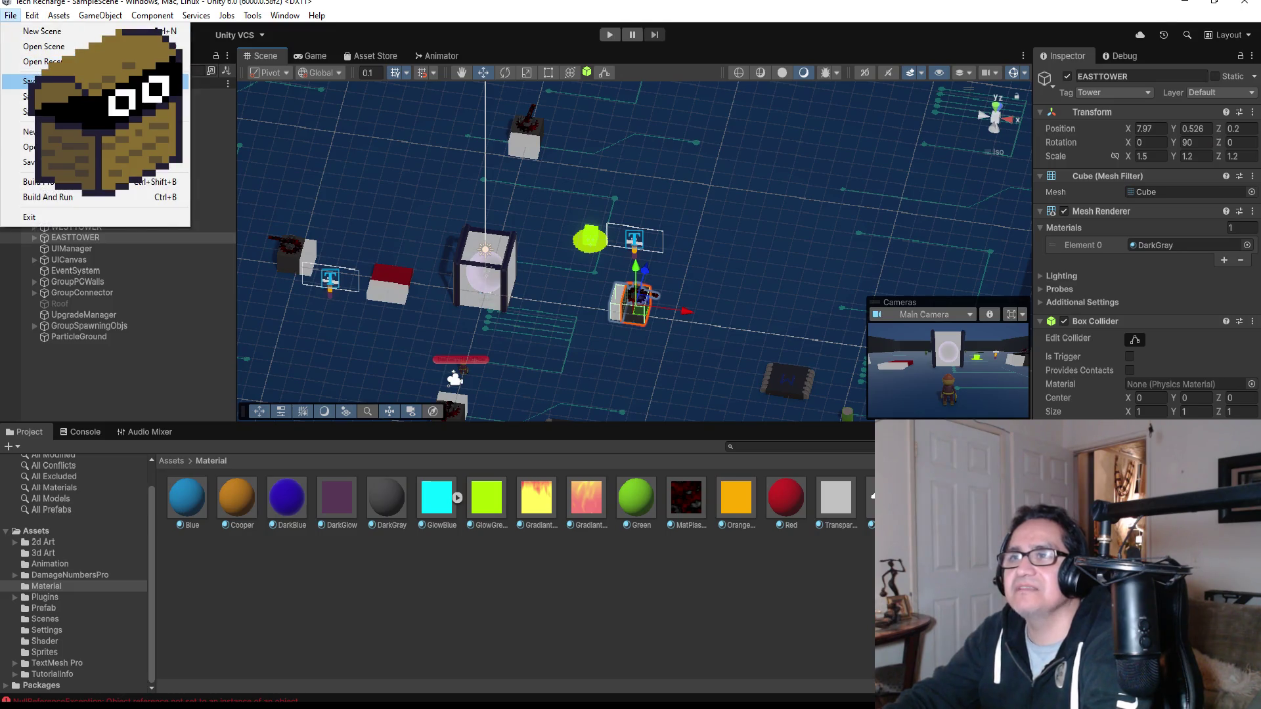
{"action": "left_click", "coordinate": [65, 81]}
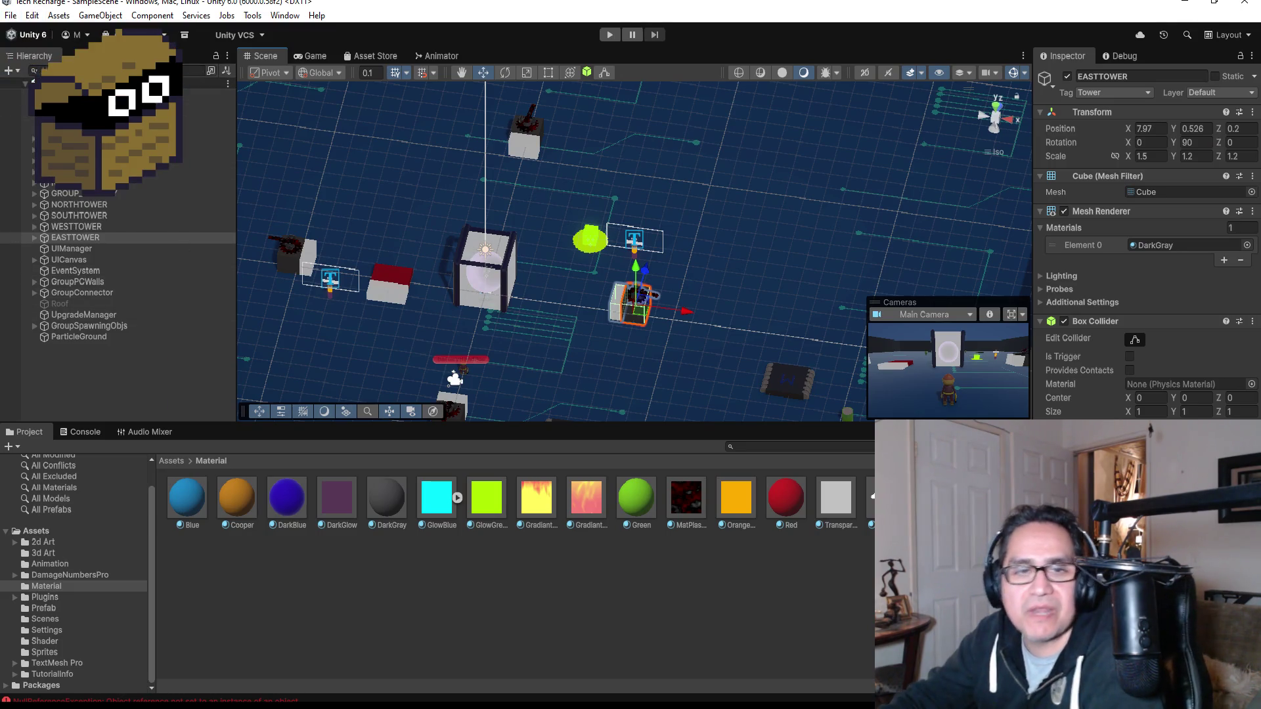